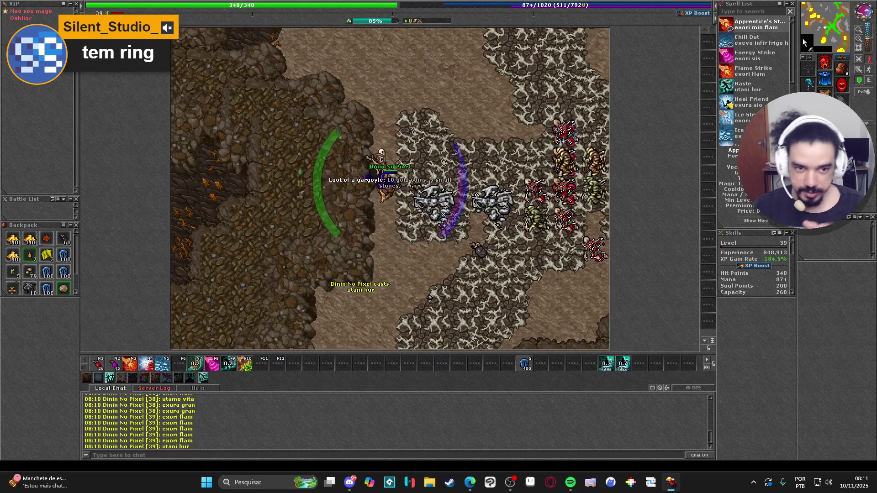
- Walk the character north and west through the cave toward the gargoyles
key(Up)
key(Up)
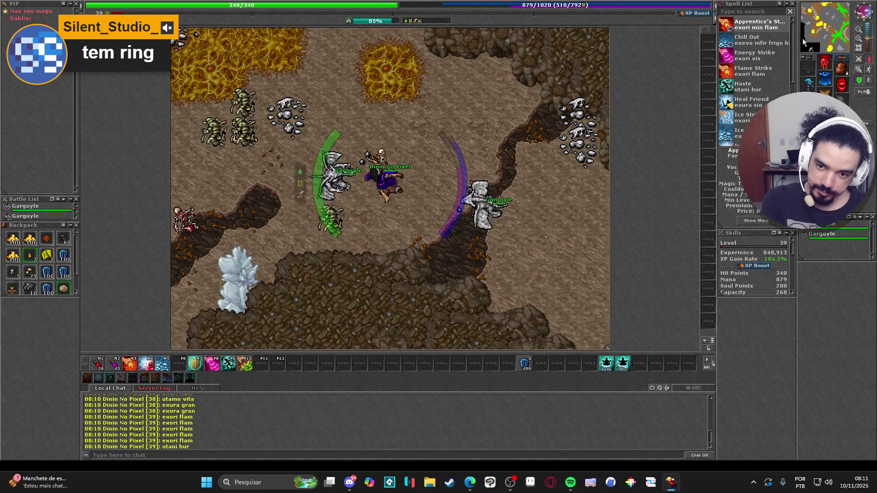
key(Left)
key(Left)
key(Left)
key(Up)
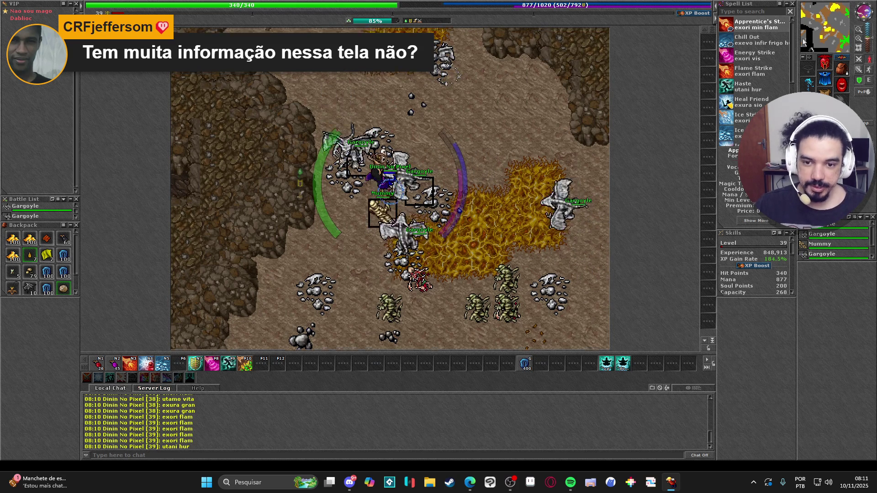
key(Up)
key(Up)
key(Up)
key(Left)
key(Left)
- Cast exori flam on a gargoyle, sidestep, throw an avalanche rune and heal with exura gran
key(Up)
key(3)
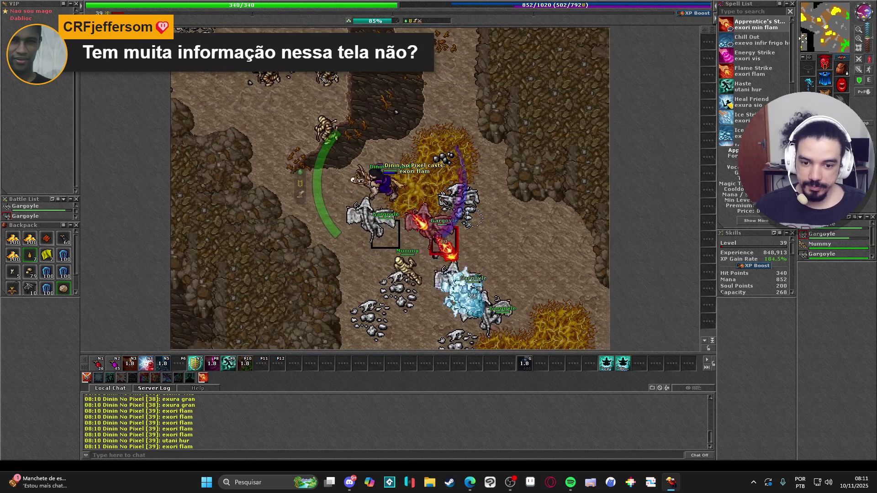
key(Left)
key(3)
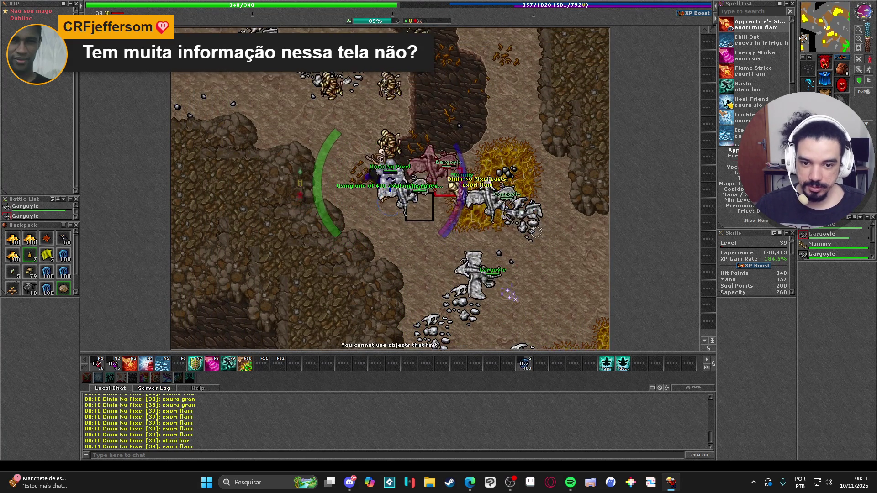
key(Up)
key(Up)
key(Left)
key(g)
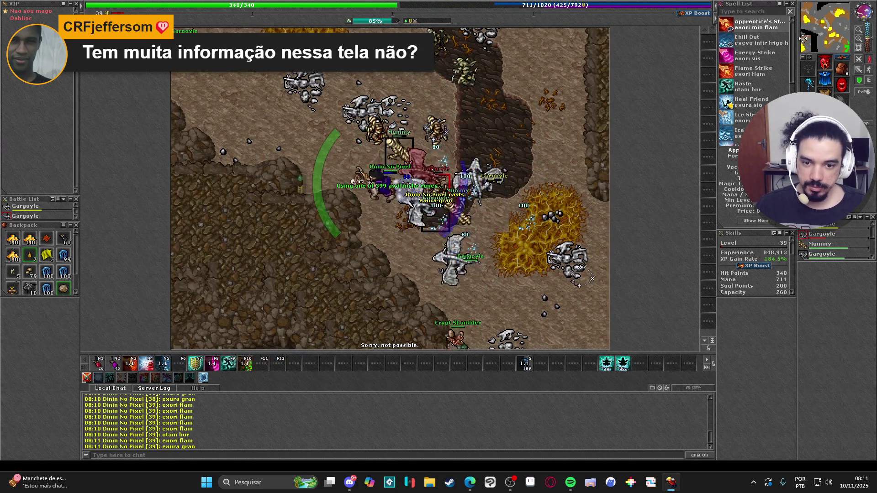
- Advance up-right toward the crowd, throwing avalanche runes at the monsters
key(Up)
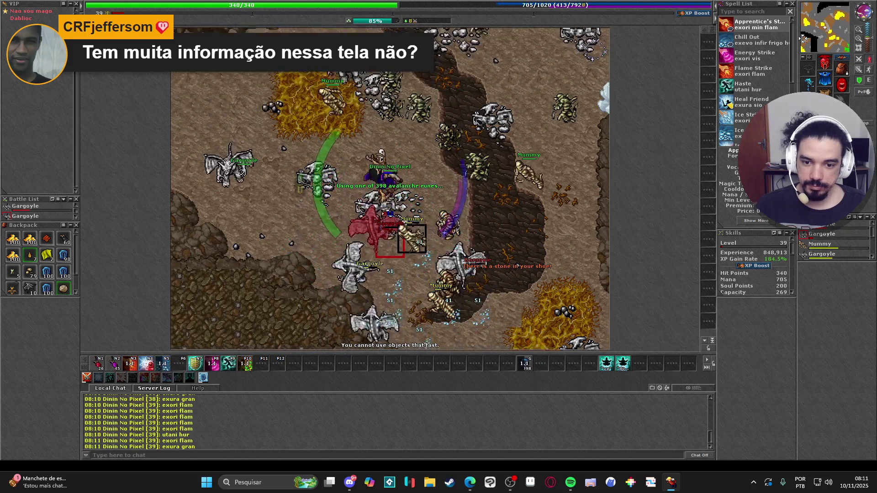
key(Up)
key(Up)
key(Right)
key(g)
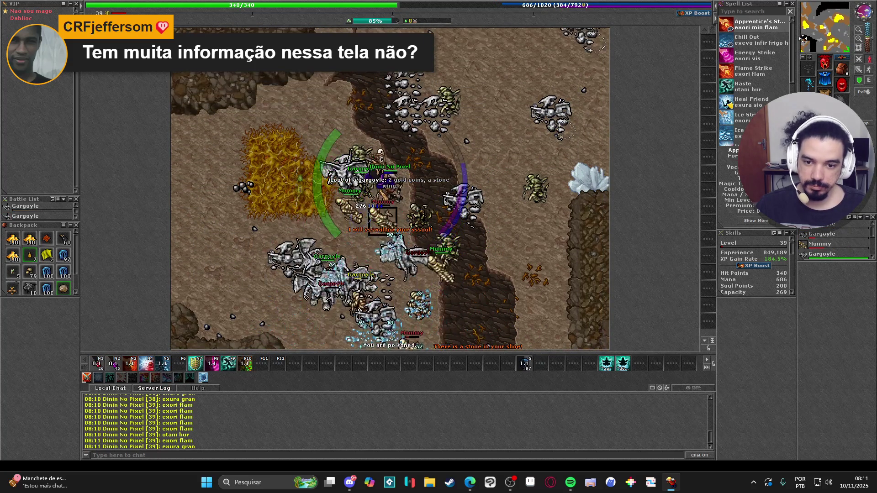
key(Up)
key(g)
key(Right)
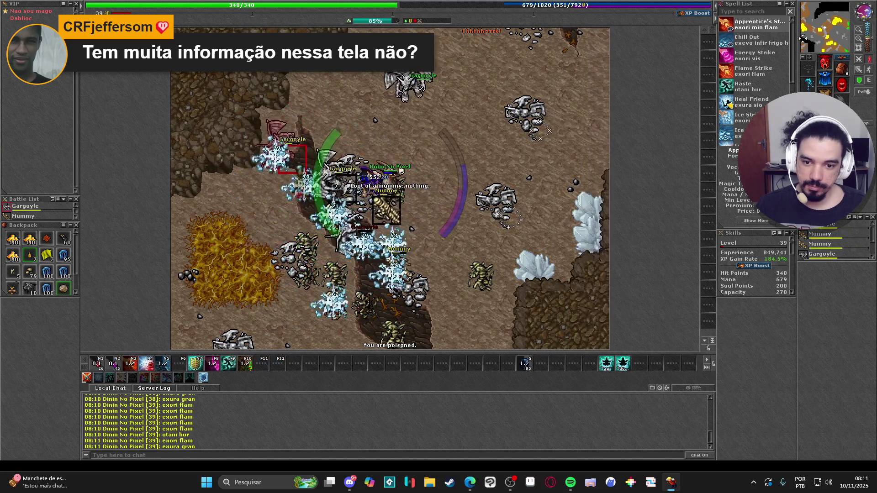
- Keep pelting the monsters with avalanche runes while repositioning and healing
key(Right)
key(Right)
key(Right)
key(g)
key(g)
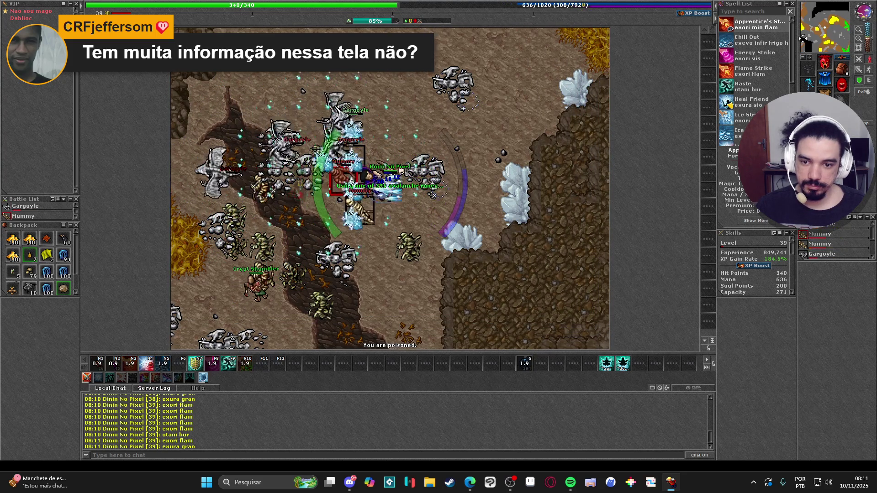
key(Down)
key(Down)
key(g)
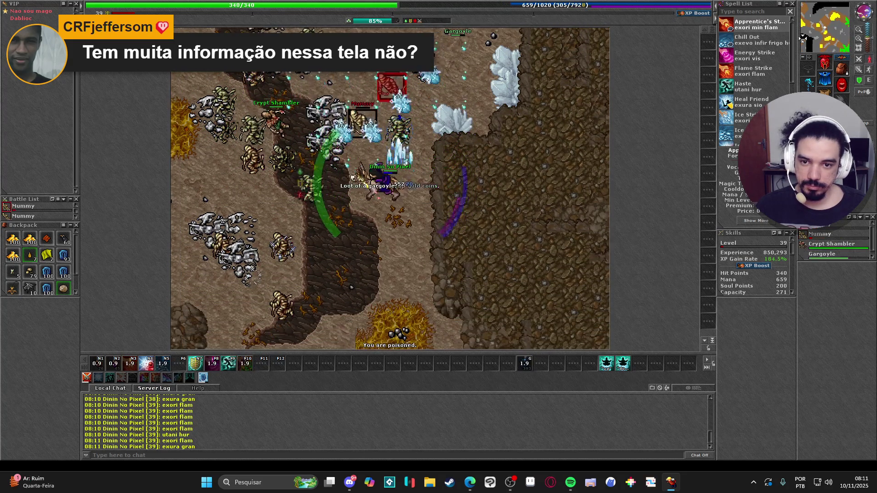
key(Left)
key(Left)
key(Left)
key(g)
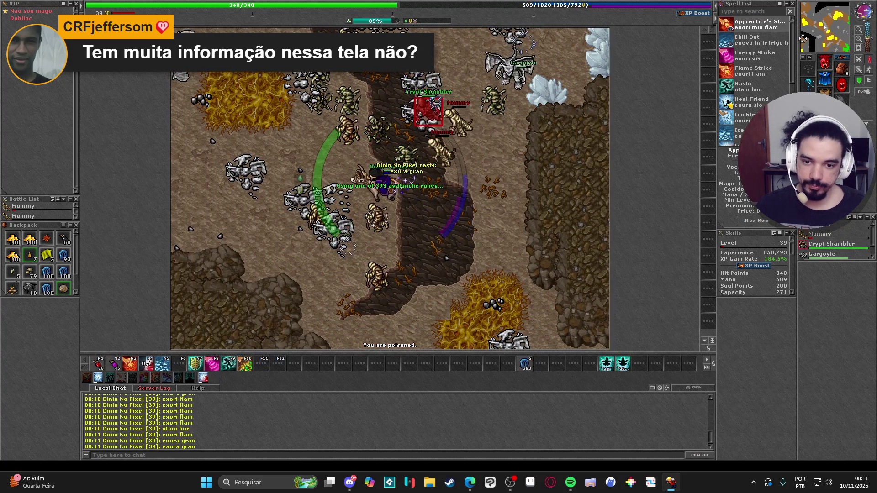
- Target the Crypt Shambler with exori flam and finish the gargoyles with avalanche runes
key(Left)
key(Left)
key(Up)
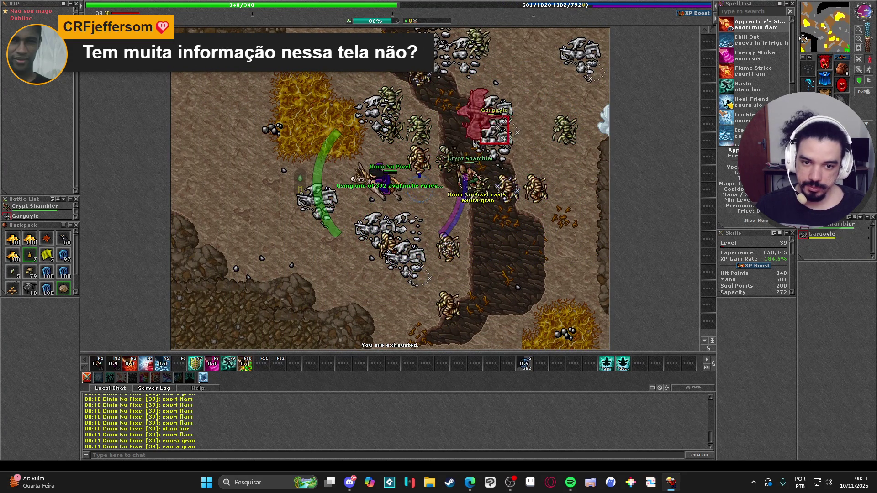
key(Left)
key(Left)
key(Left)
key(g)
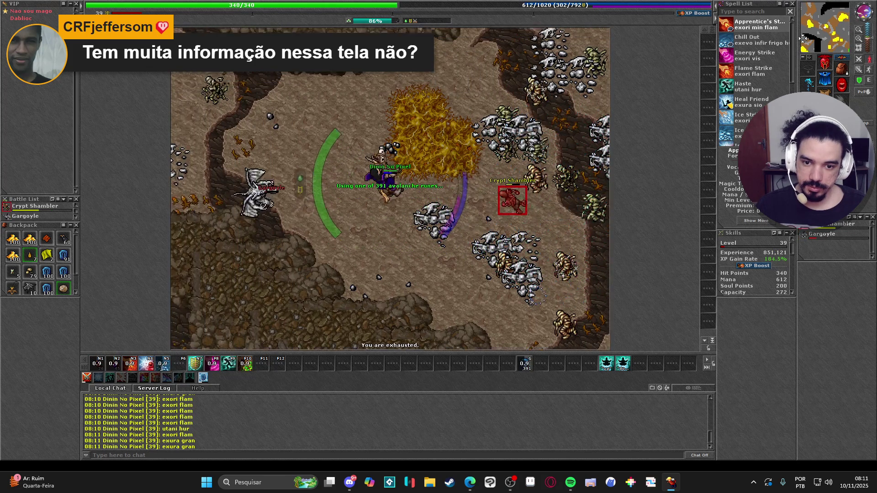
key(Up)
key(Up)
key(KP_3)
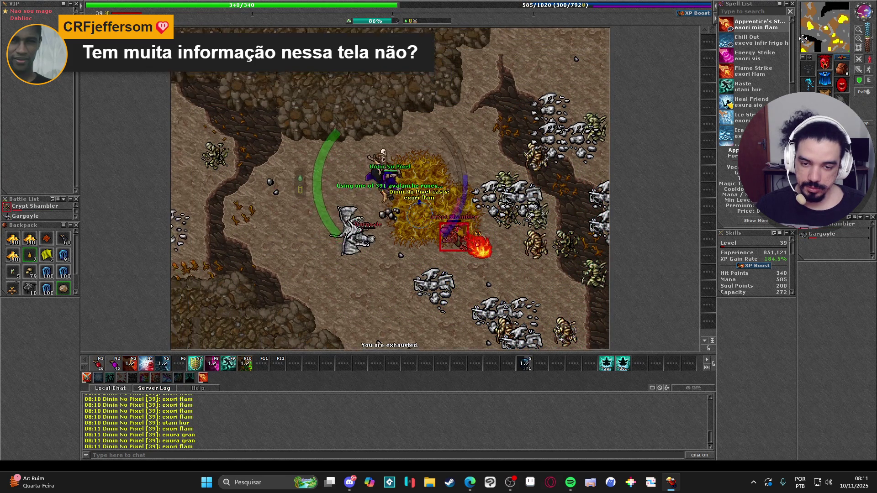
key(Left)
key(g)
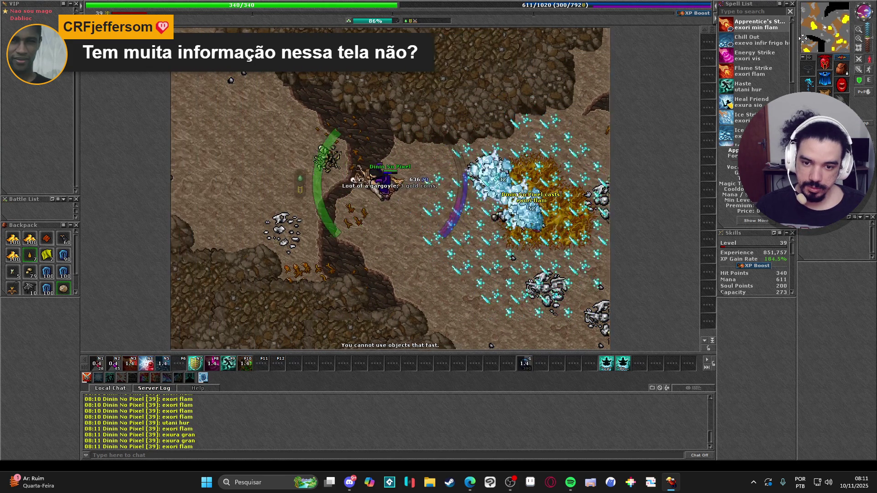
key(Left)
key(Left)
key(Left)
key(Left)
key(Left)
key(Left)
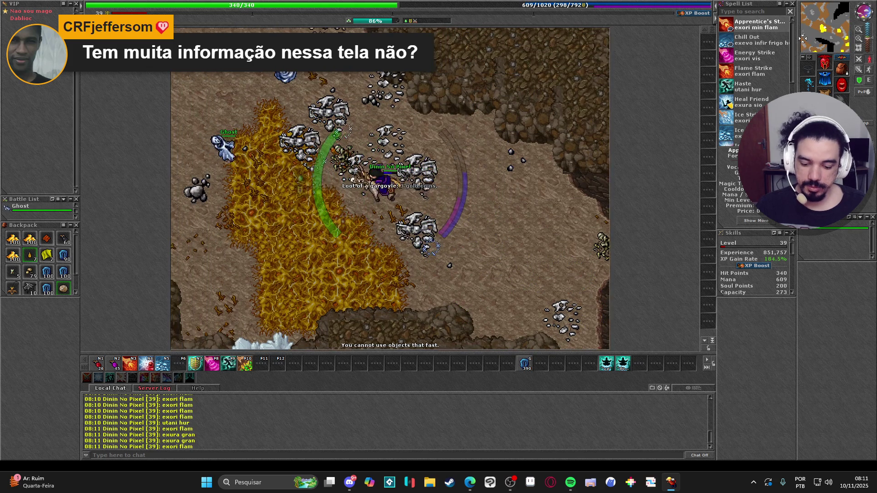
- Cast utani hur, hit nearby monsters with exori flam and ice, and raise utamo vita
key(F9)
key(Left)
key(Left)
key(Left)
key(KP_3)
key(Left)
key(Left)
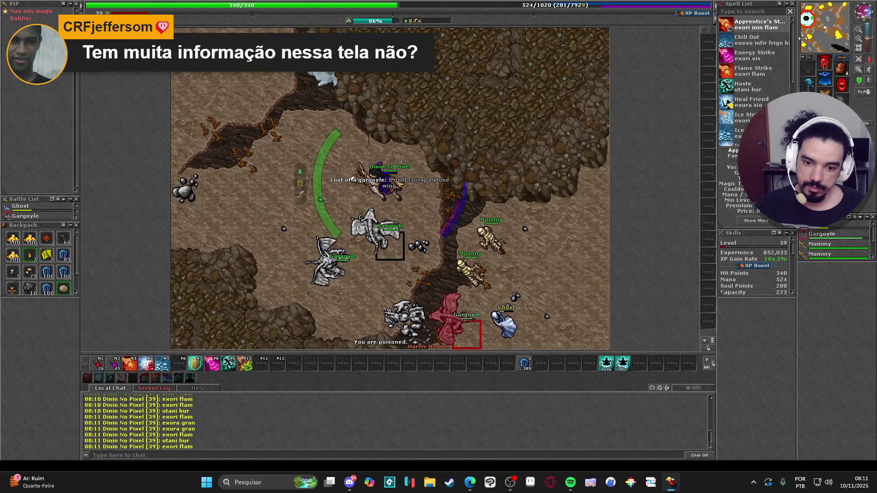
key(Left)
key(Left)
key(g)
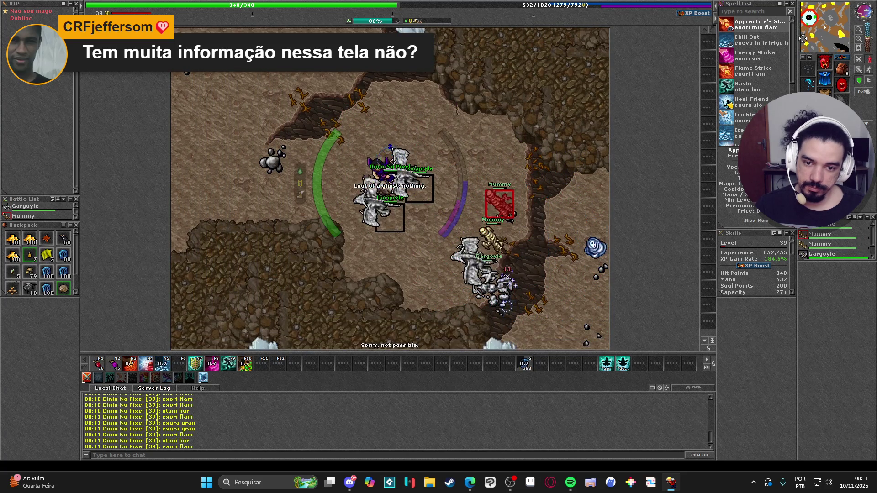
key(Up)
key(Up)
key(KP_7)
key(g)
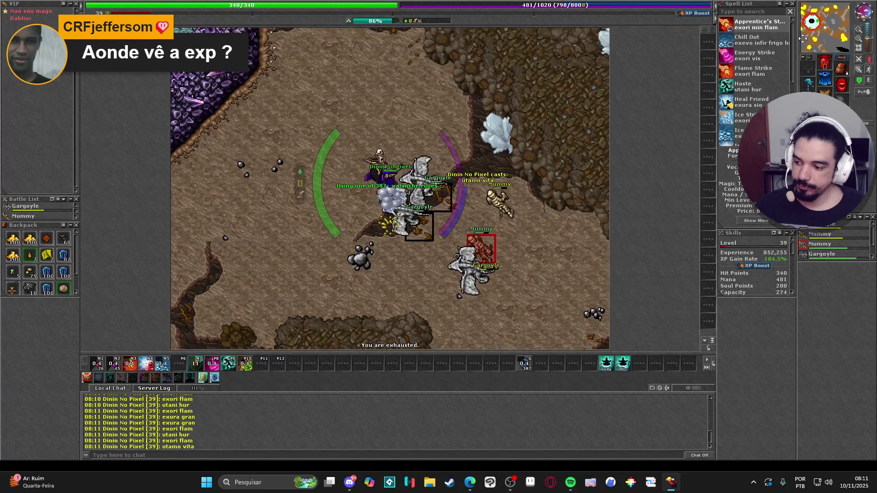
- Walk north and hit the gargoyles with two more avalanche runes
key(Up)
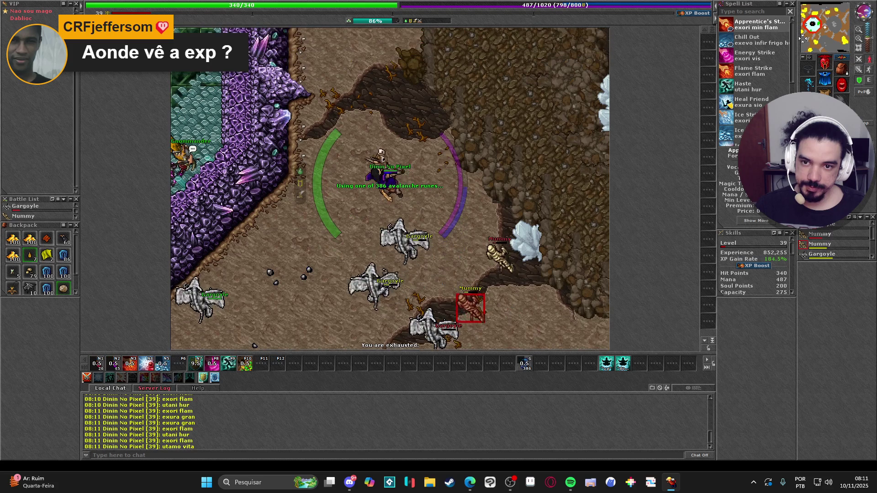
key(g)
key(KP_1)
key(KP_1)
key(Down)
key(Down)
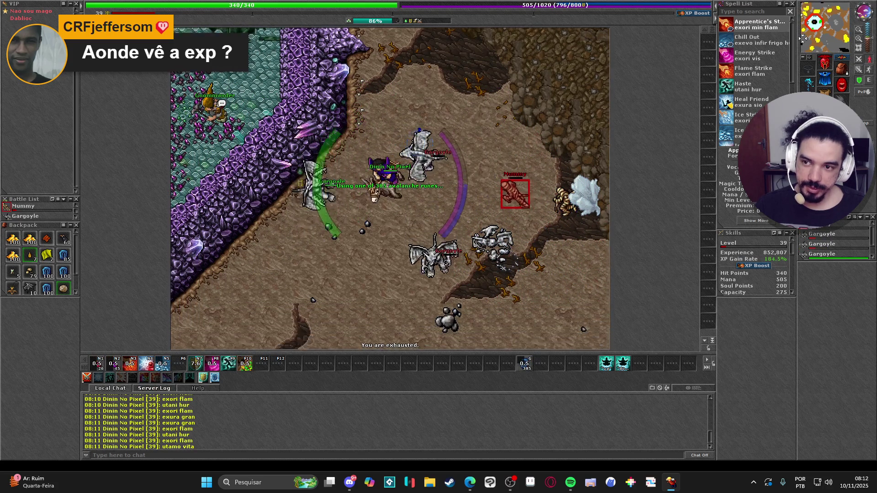
key(g)
key(KP_3)
key(KP_3)
key(KP_3)
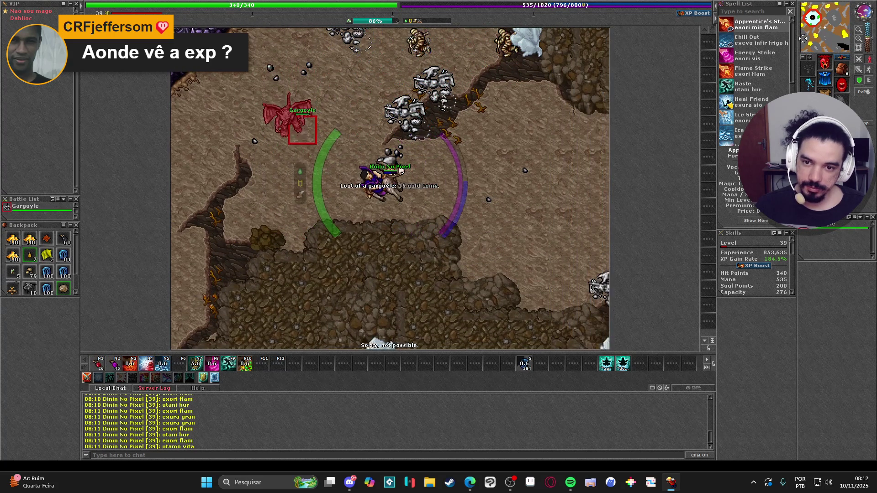
- Chase the fleeing gargoyle and finish it with repeated exori flam casts
key(KP_7)
key(Up)
key(Up)
key(Up)
key(3)
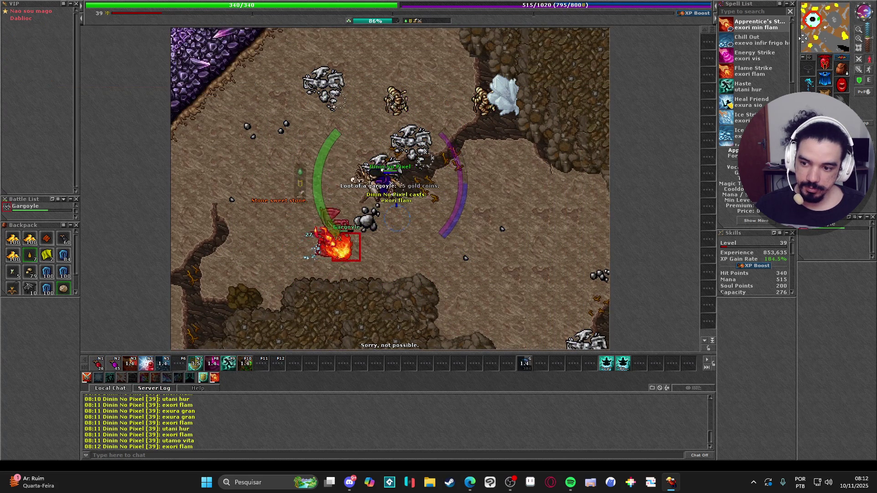
key(3)
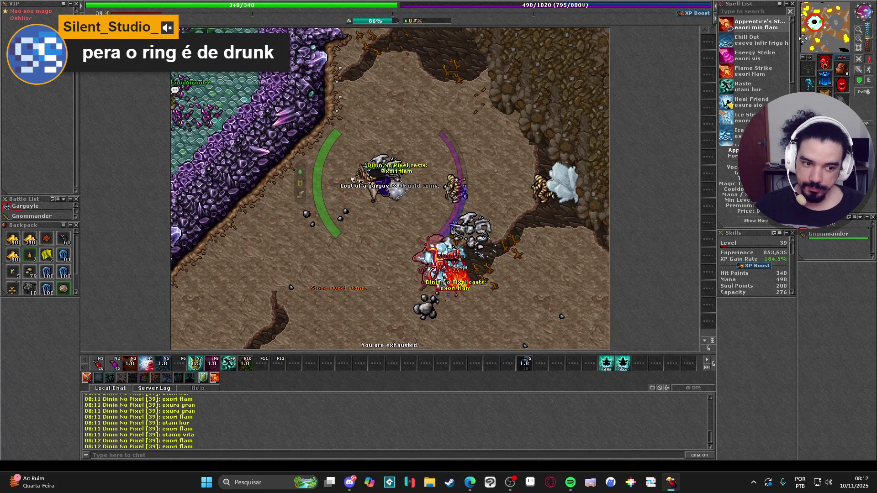
key(Left)
key(Left)
key(KP_7)
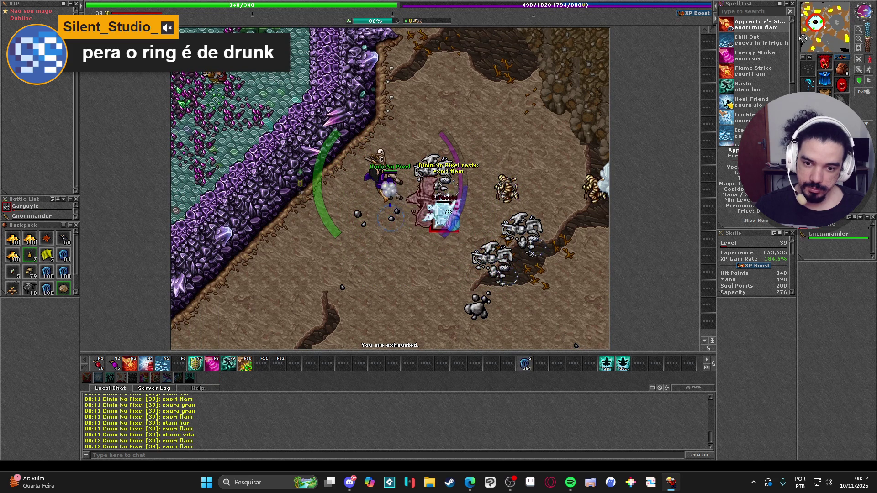
key(3)
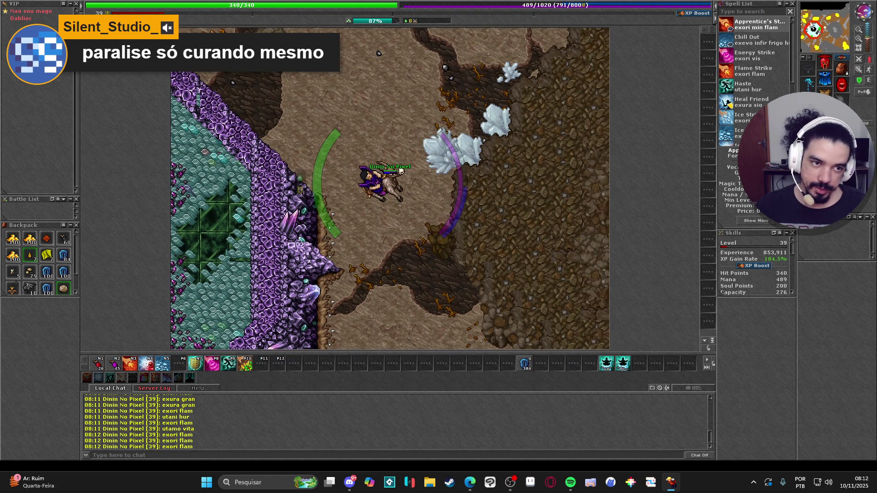
- Walk north onto the icy ground, dismount, and step west
click(815, 23)
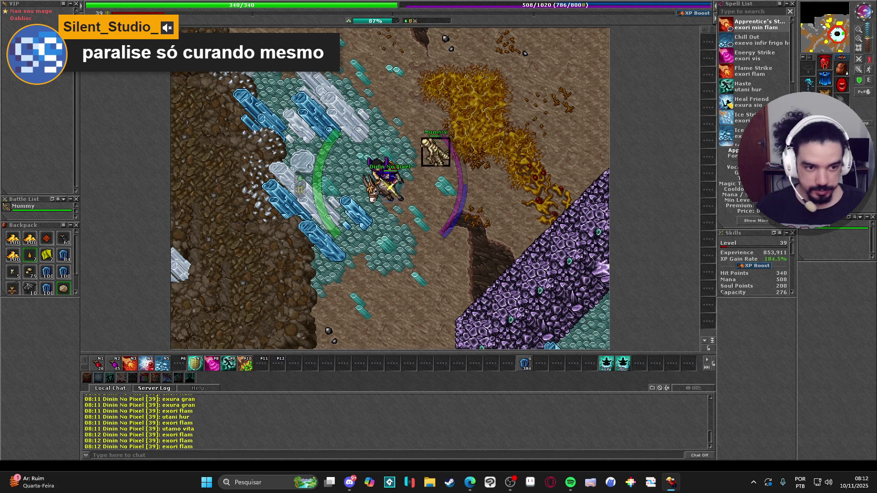
key(Left)
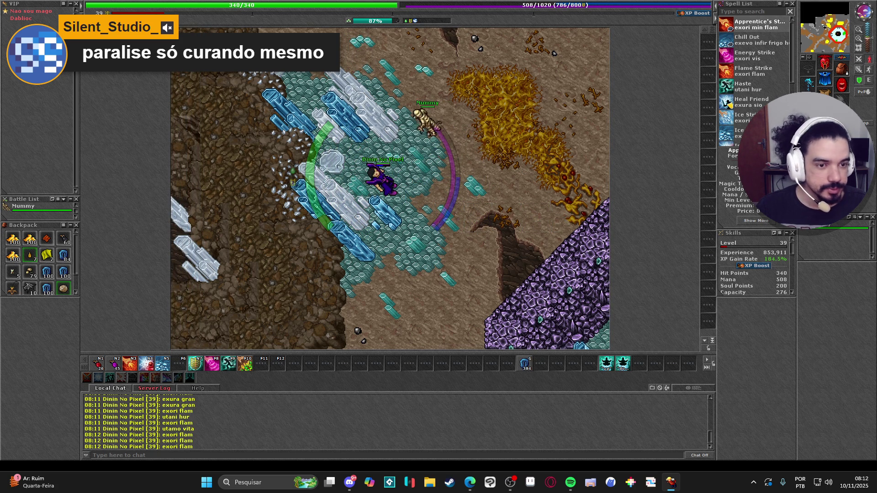
- Drag the Light spell onto an empty action slot and bind it to Ctrl+Num4
scroll(768, 91, down, 1)
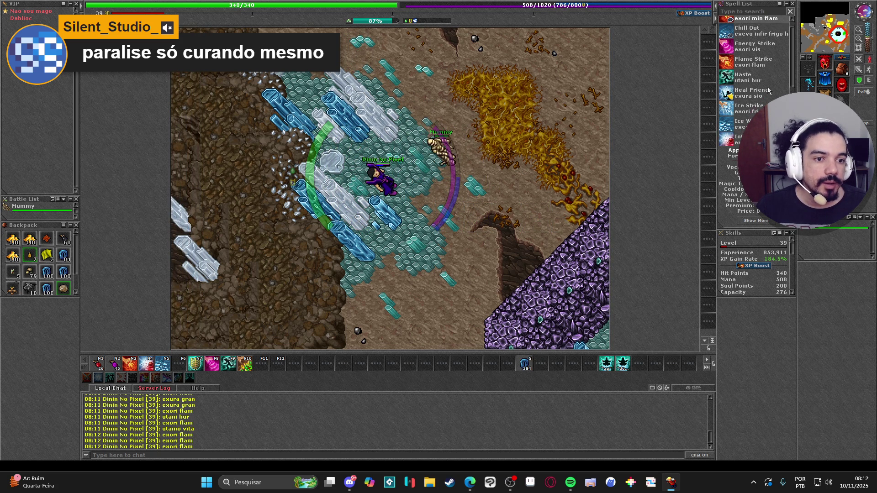
scroll(768, 90, up, 1)
scroll(769, 91, down, 3)
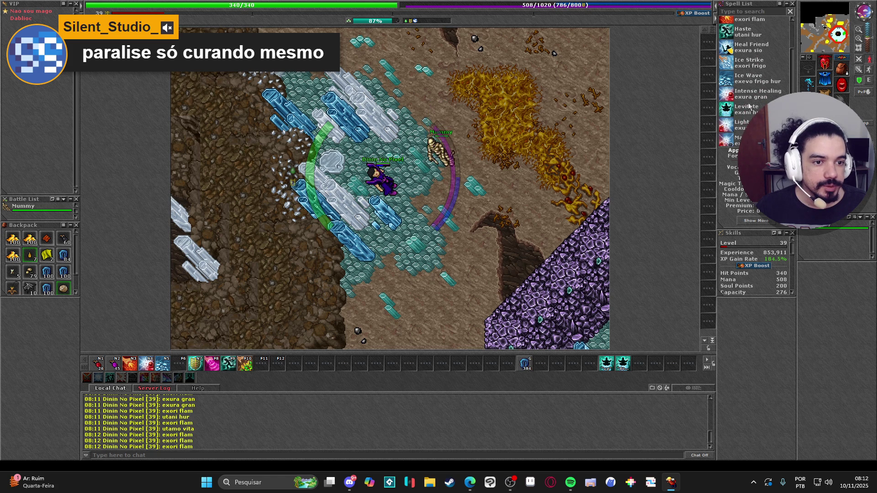
click(742, 124)
mouse_move(742, 125)
mouse_down()
mouse_move(435, 348)
mouse_move(560, 379)
mouse_move(542, 363)
mouse_up()
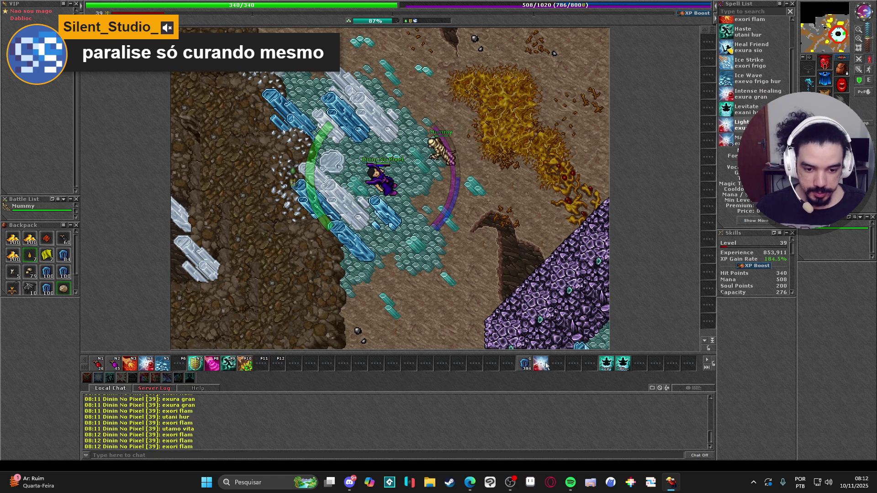
right_click(545, 364)
click(596, 403)
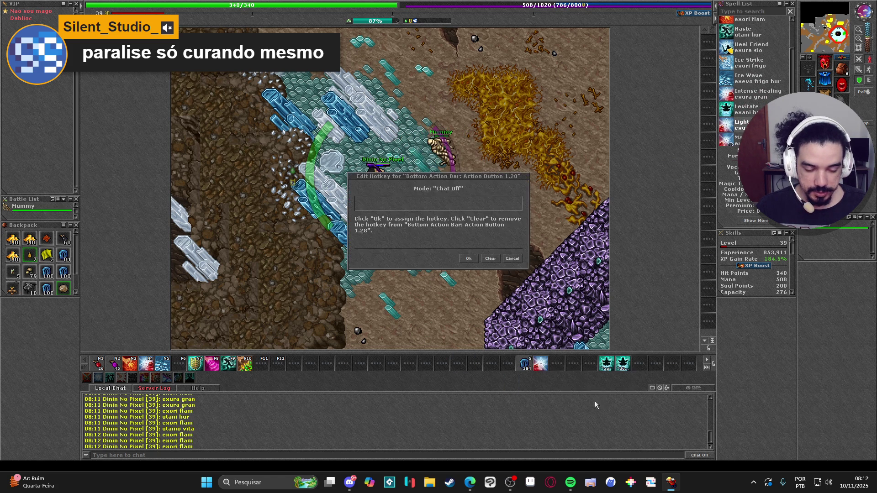
key(ctrl+KP_4)
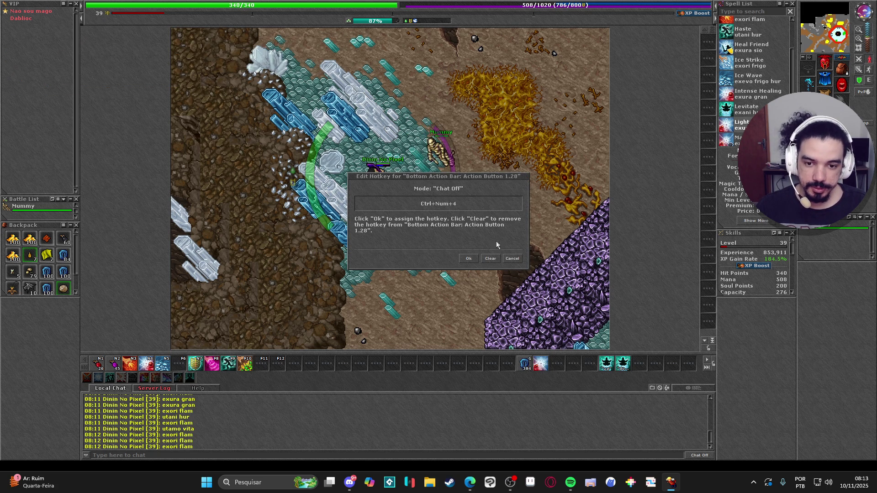
click(469, 259)
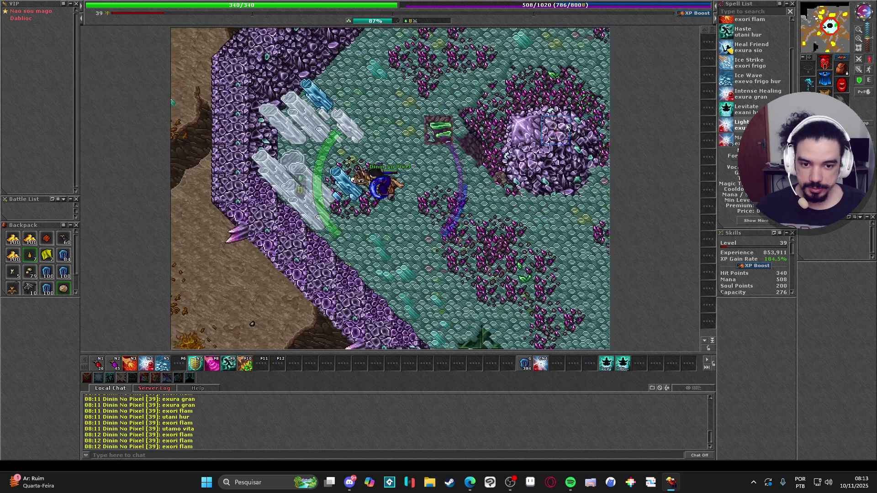
- Walk north-east through the crystals, then south-west into the stone building
key(Up)
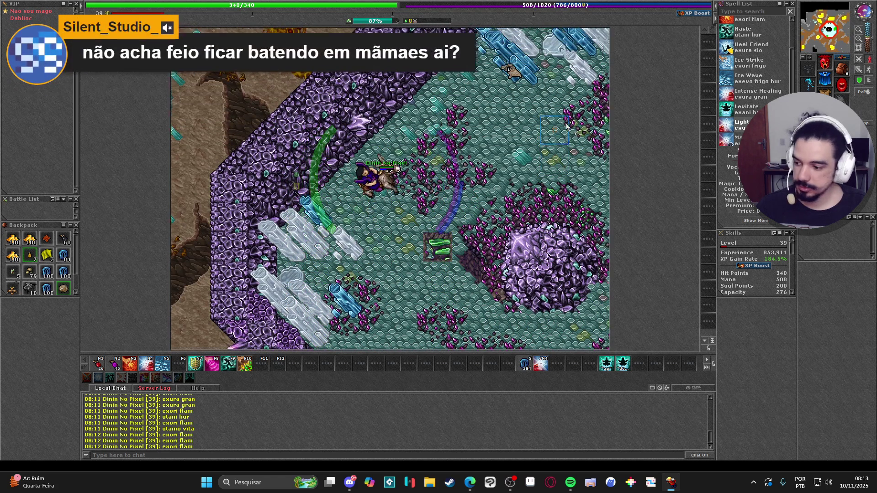
key(Right)
key(Up)
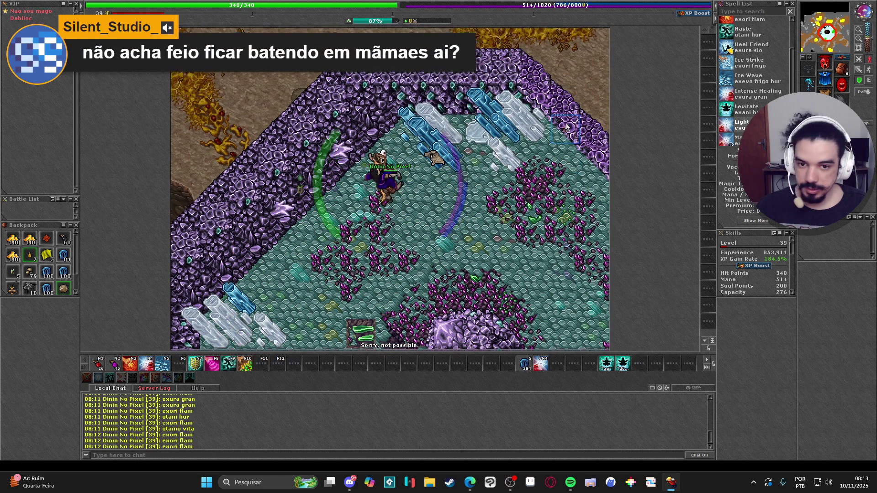
key(Up)
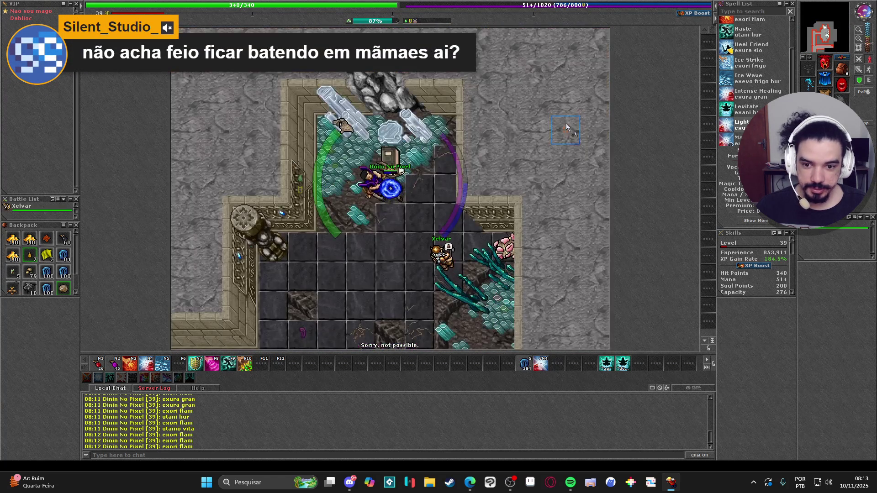
key(Down)
key(Down)
key(Down)
key(Left)
key(Left)
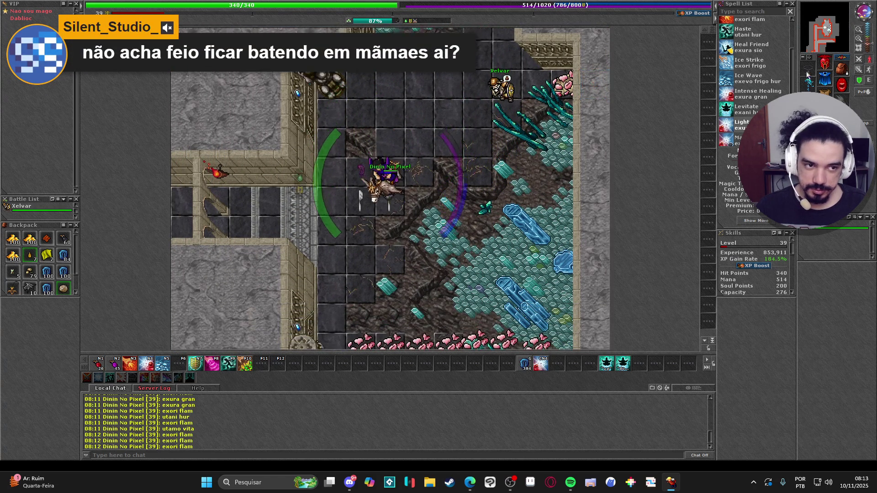
key(Left)
key(Down)
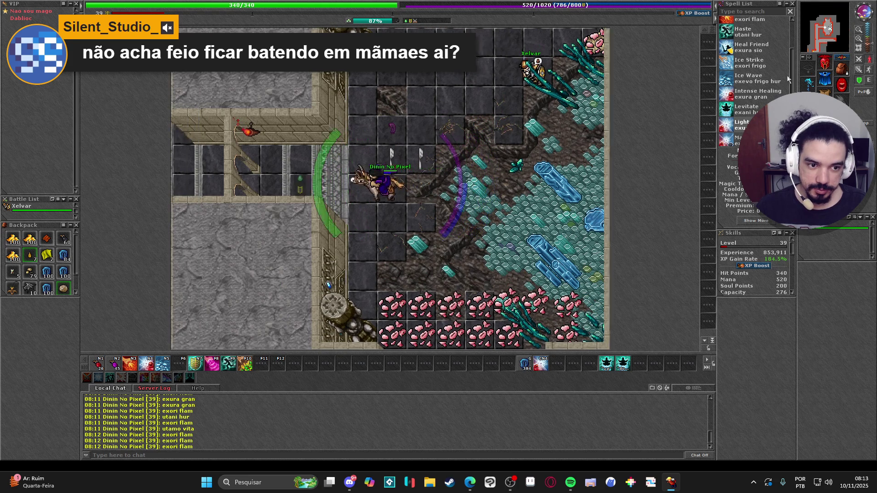
key(Left)
key(Left)
key(Left)
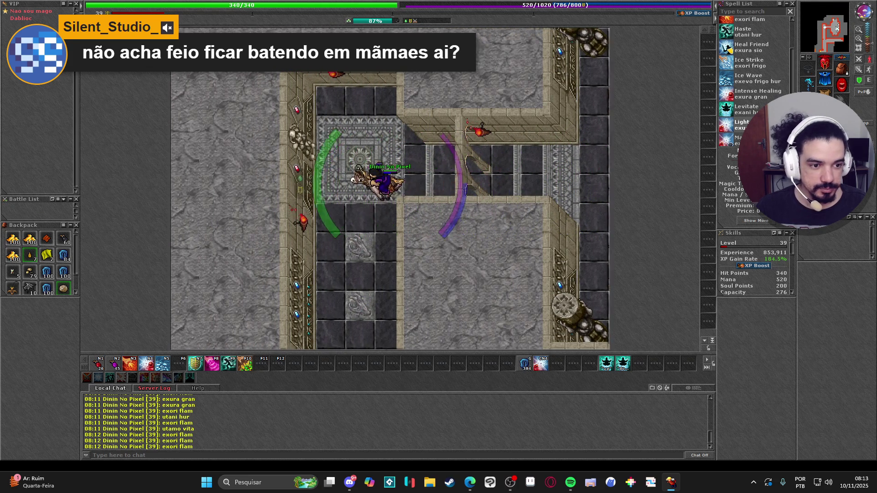
- Walk south down the dark corridor, briefly opening and closing the Cyclopedia Bosstiary
key(Down)
key(Down)
key(Down)
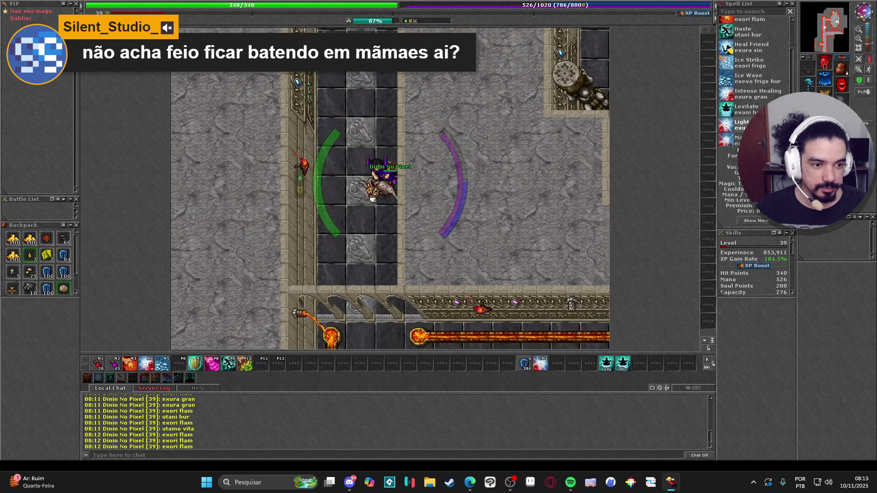
key(Down)
key(Down)
key(Down)
key(ctrl+shift+b)
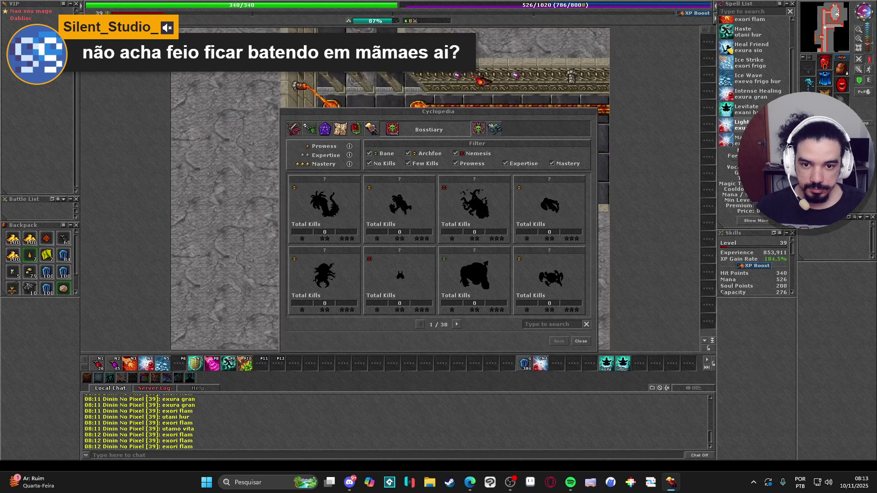
click(581, 341)
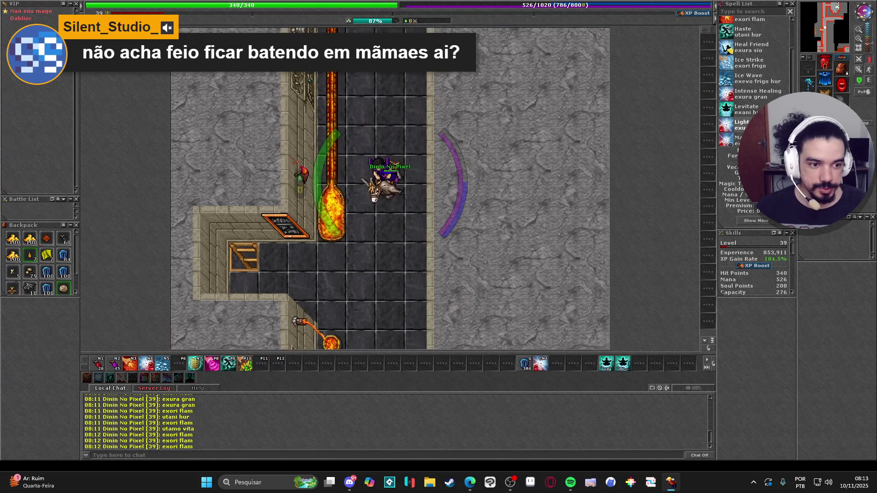
- Walk south down the lava corridor, briefly opening and closing the Cyclopedia map
key(Down)
key(Down)
key(Down)
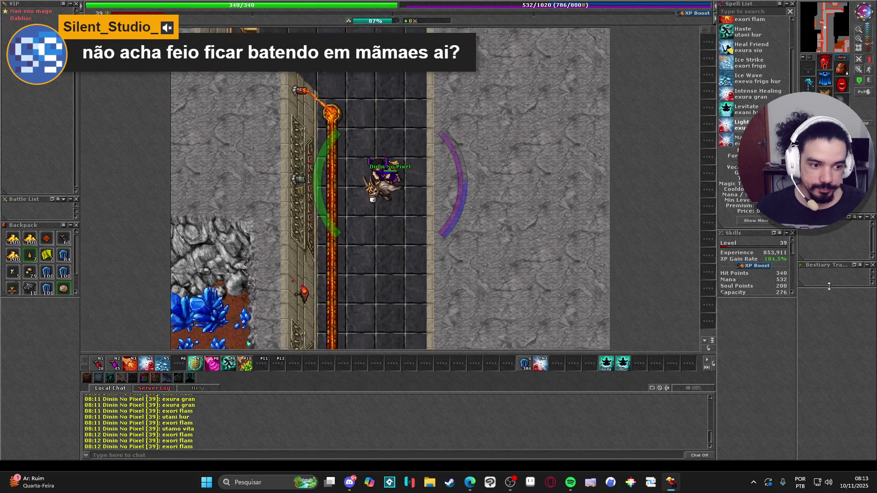
key(Down)
key(Down)
key(Down)
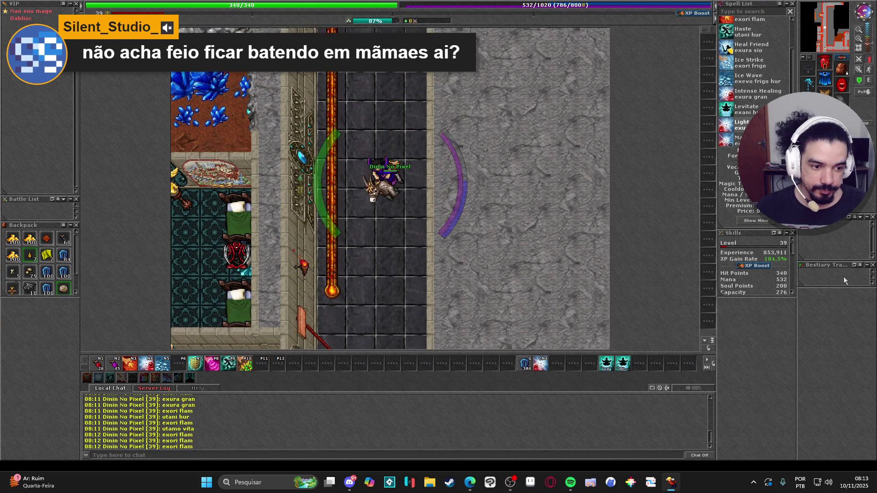
key(Down)
key(Down)
key(Down)
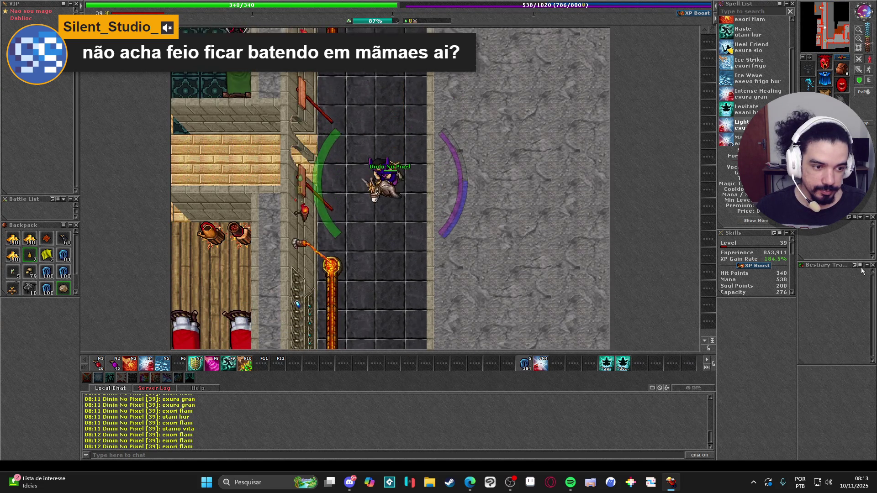
key(Down)
key(Down)
key(Down)
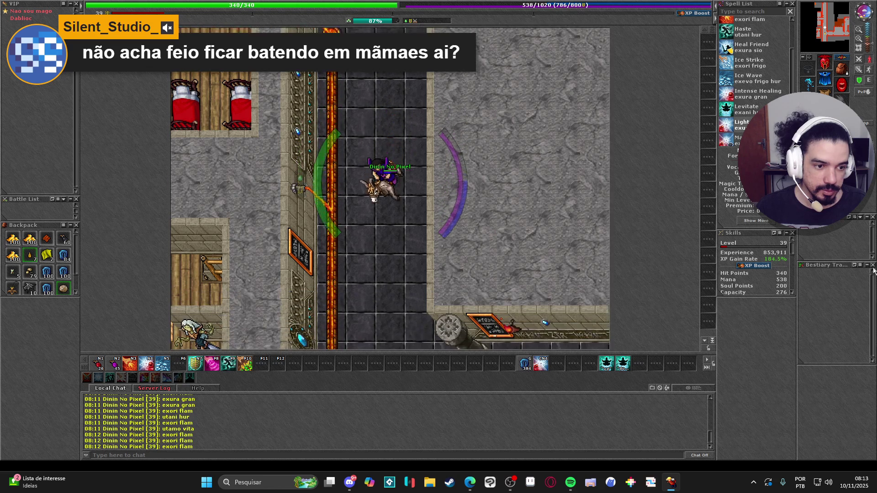
key(Down)
key(Down)
key(Down)
key(m)
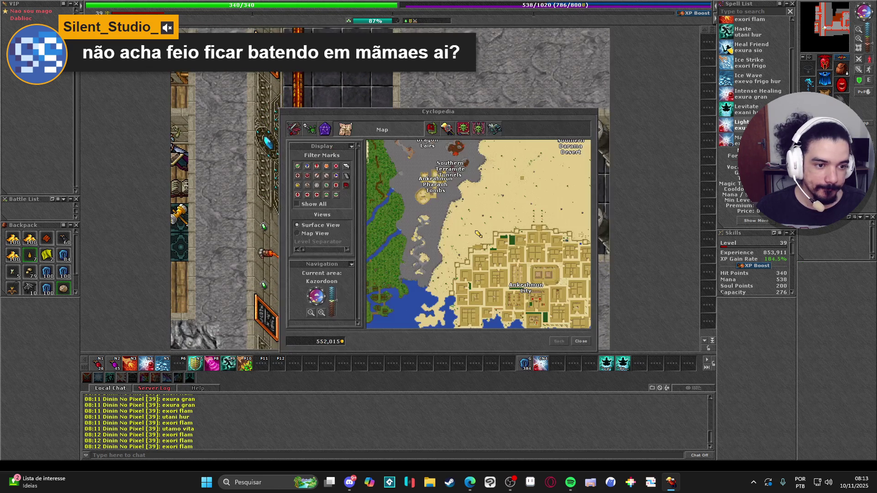
click(582, 342)
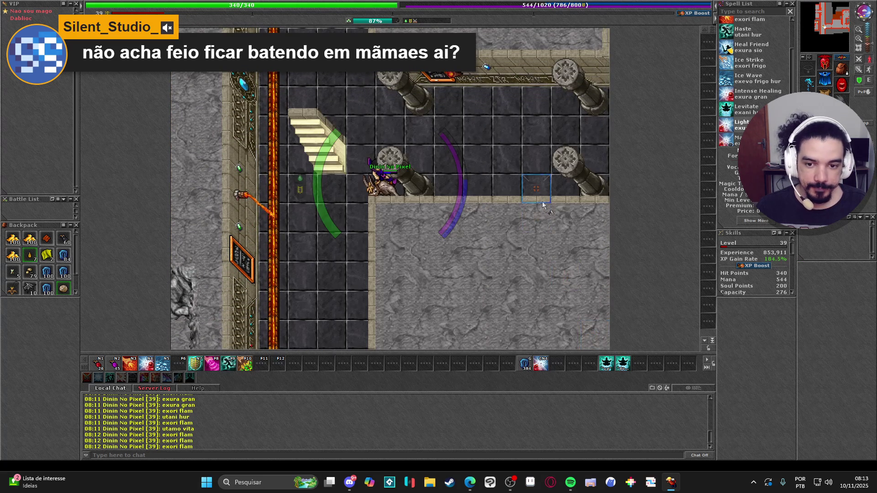
- Take the stairs and walk along the hall up to the minecart rails
key(Left)
key(Left)
key(Up)
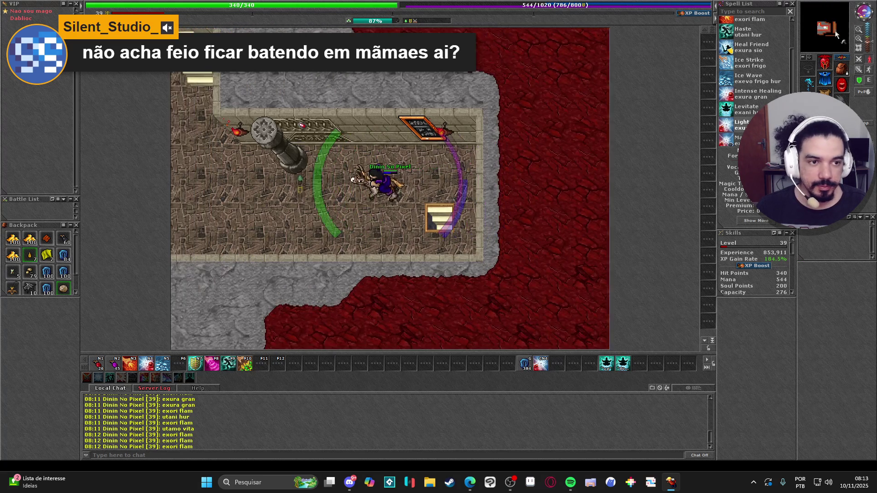
key(Right)
key(Down)
key(Right)
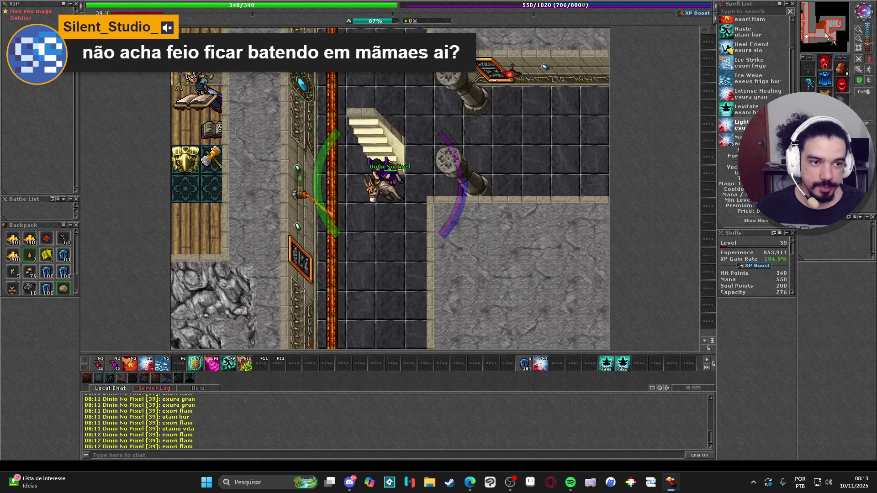
key(Right)
key(Up)
key(Up)
key(Right)
key(Right)
key(Right)
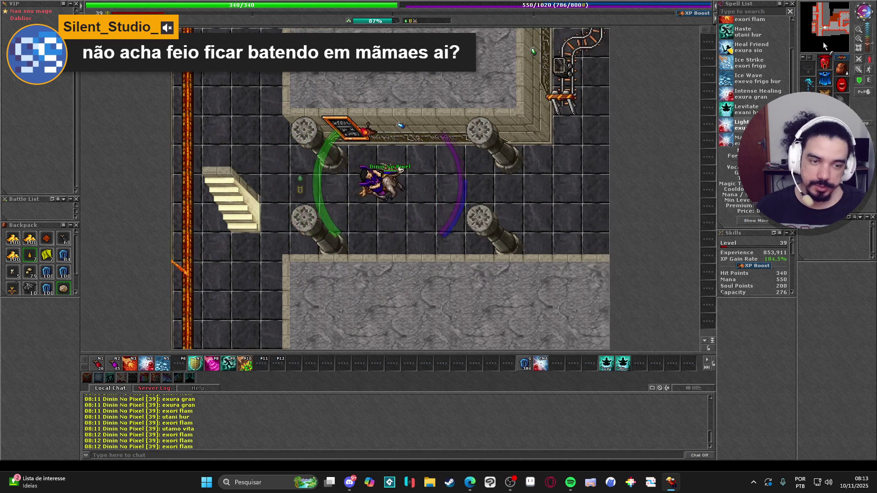
key(Right)
key(Right)
key(Right)
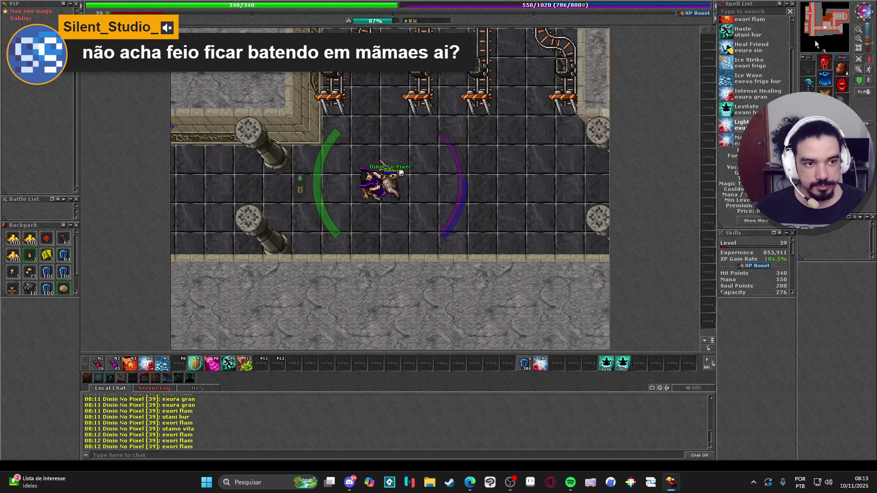
key(Right)
key(Right)
key(Up)
key(Up)
key(Up)
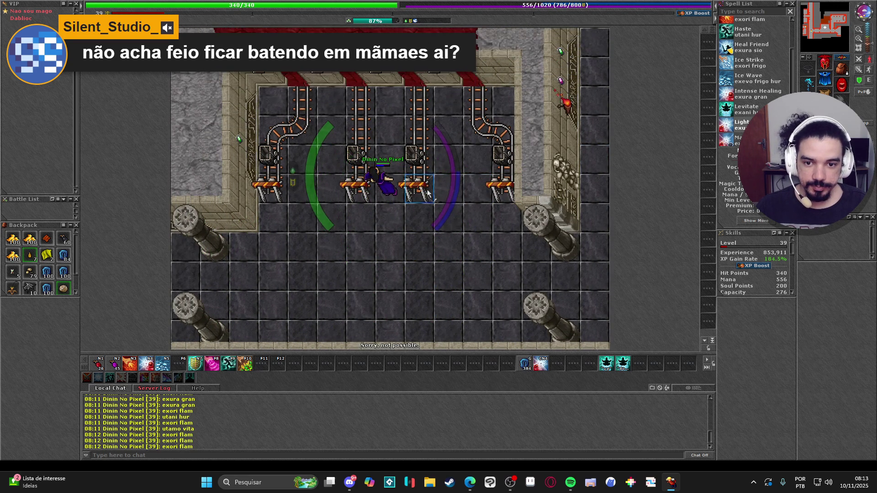
key(Up)
- Ride the minecart, open the depot chest, and move the 7 flasks into the depot box
right_click(417, 186)
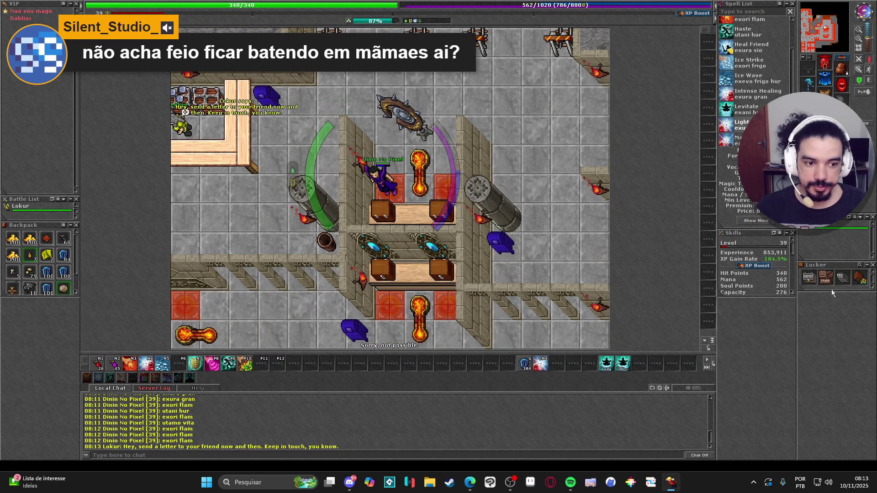
right_click(858, 279)
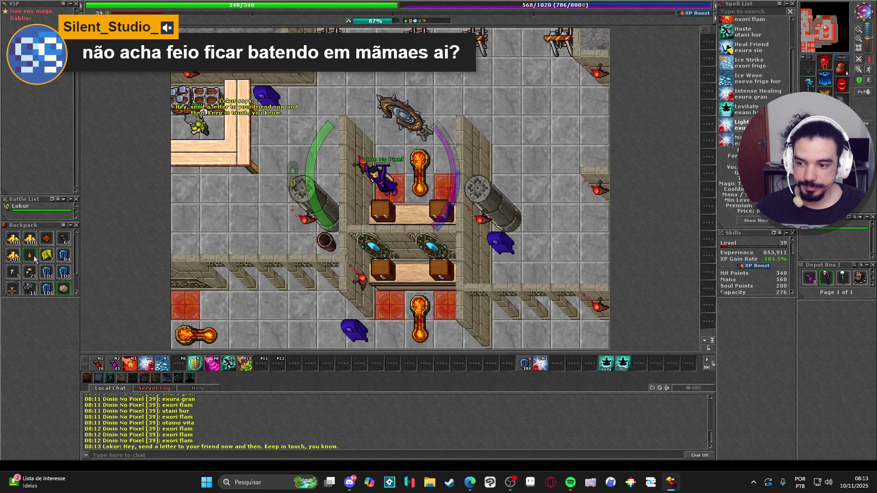
drag(30, 255, 809, 277)
- Sell all 7 flasks of embalming fluid to the top Market buy offer
right_click(811, 284)
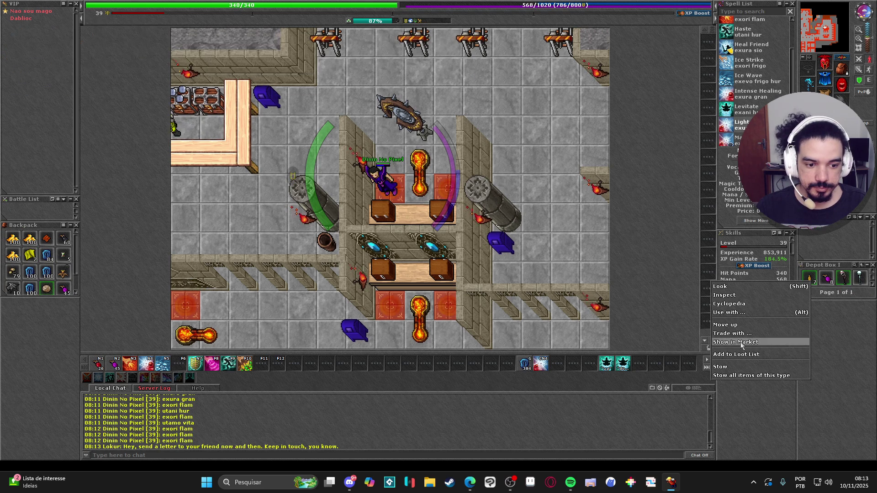
click(735, 342)
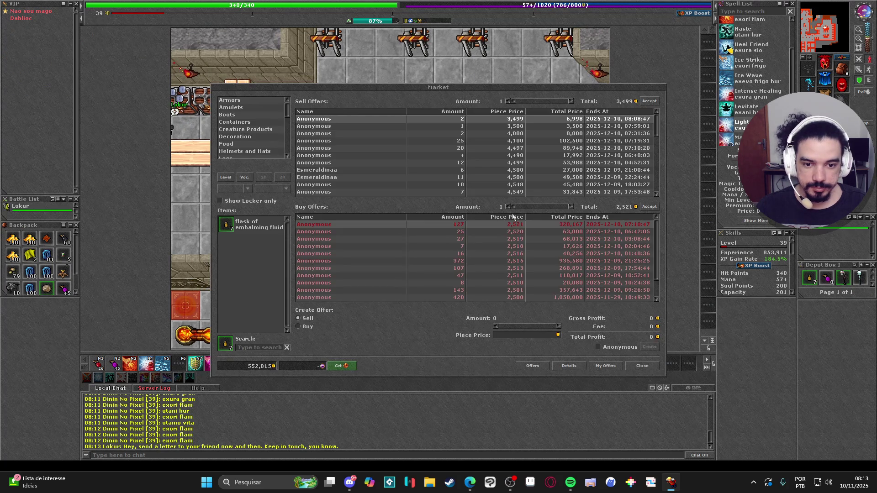
drag(515, 206, 619, 205)
click(649, 207)
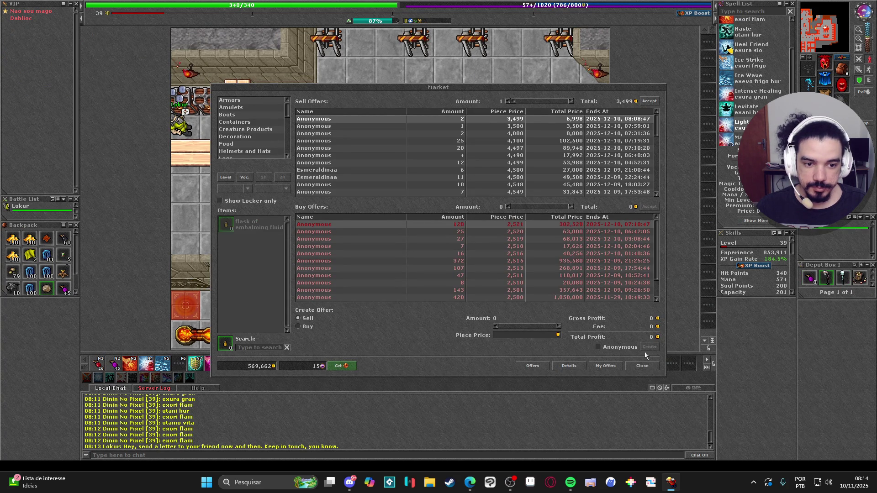
click(642, 366)
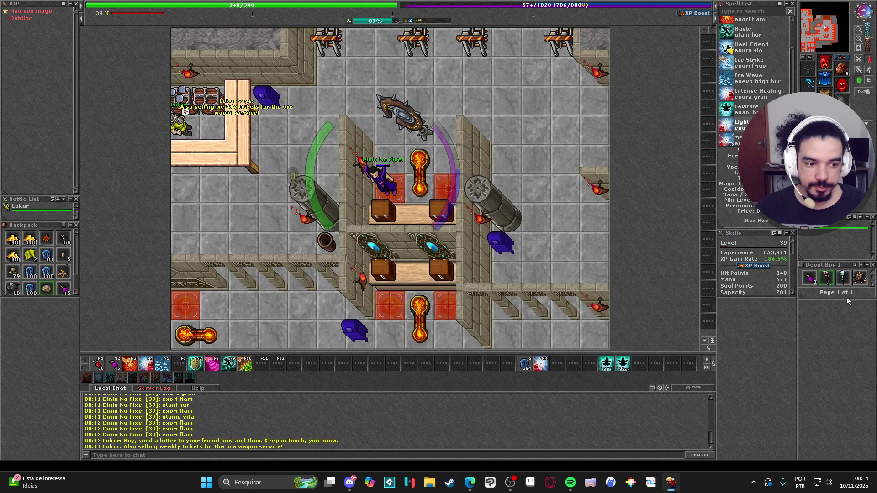
- Eat food, reopen the locker's depot box, and enlarge it to three rows of items
mouse_move(848, 299)
mouse_down()
mouse_move(843, 368)
mouse_move(838, 345)
mouse_up()
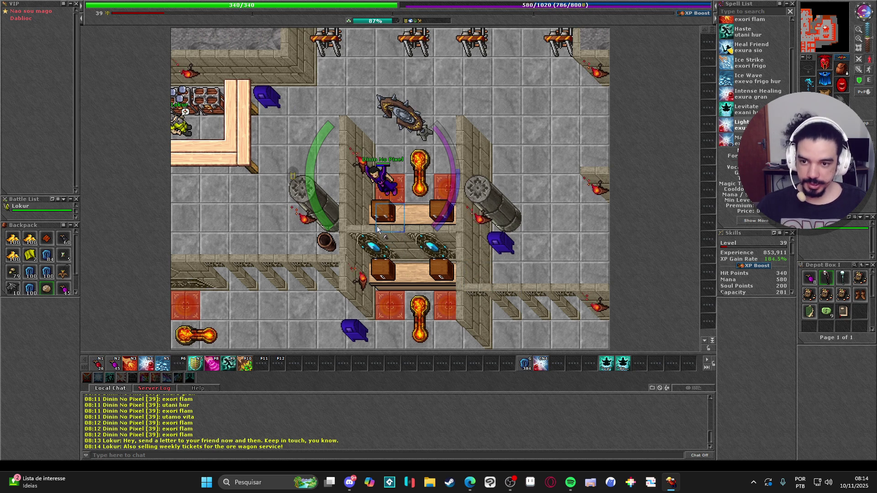
right_click(13, 272)
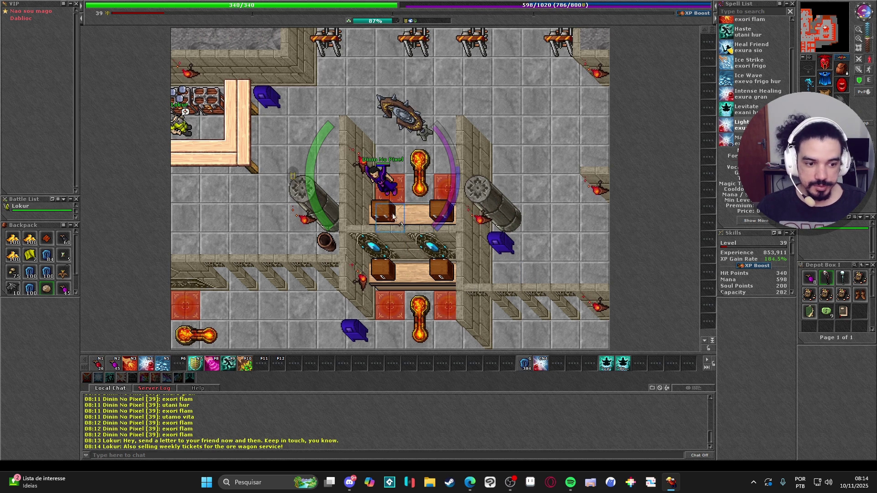
click(861, 265)
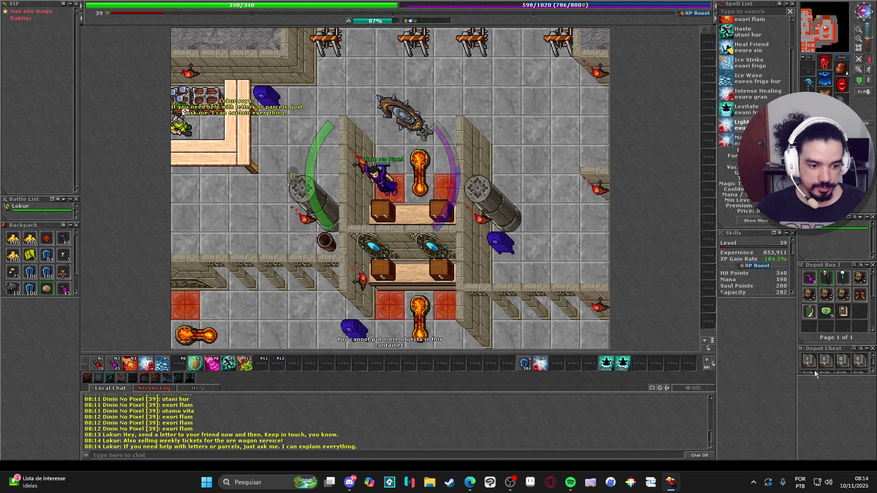
right_click(812, 364)
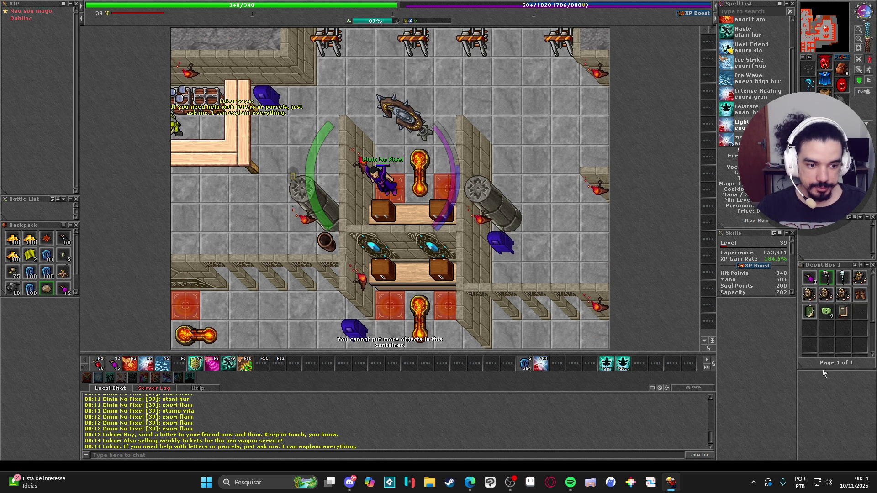
drag(833, 299, 833, 368)
scroll(63, 284, down, 1)
scroll(64, 284, up, 1)
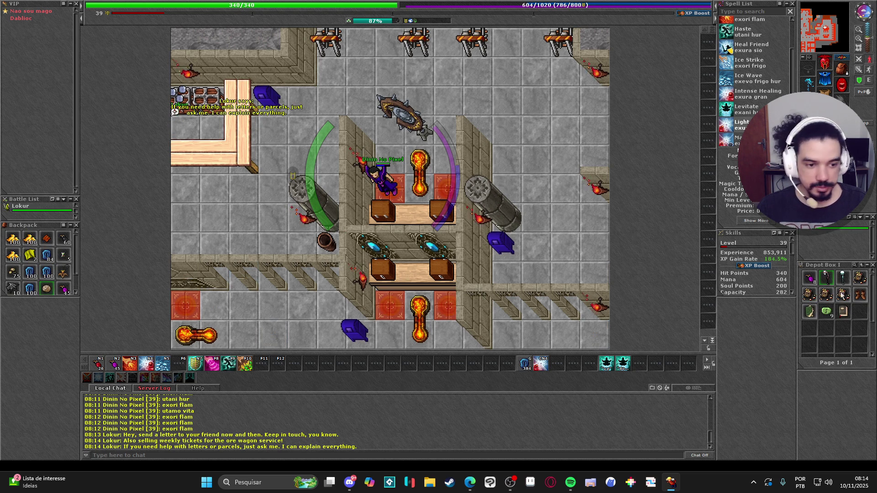
right_click(809, 279)
- Post a sell offer for 4 bags of apple slices at 1,149 each, then close the Market
click(783, 340)
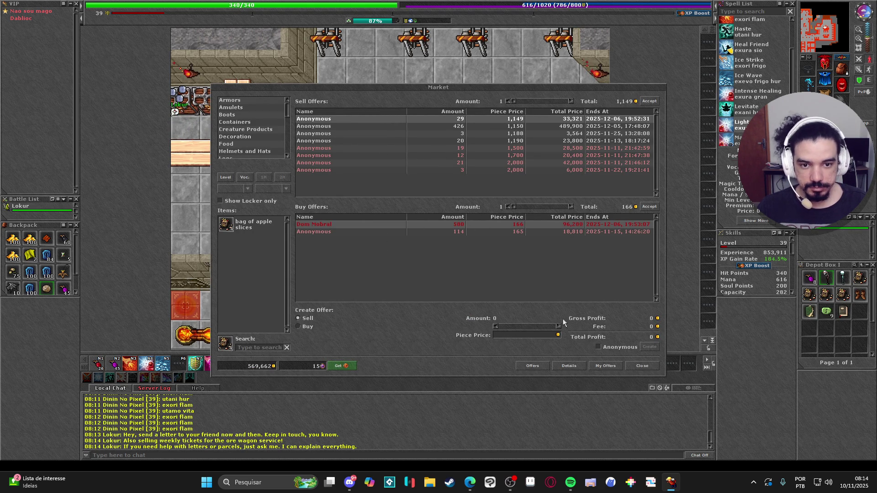
text(1149)
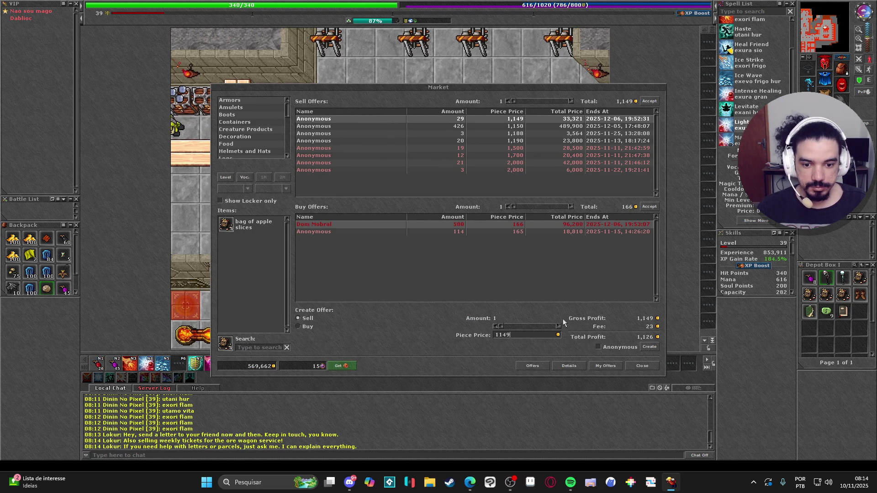
drag(502, 326, 650, 330)
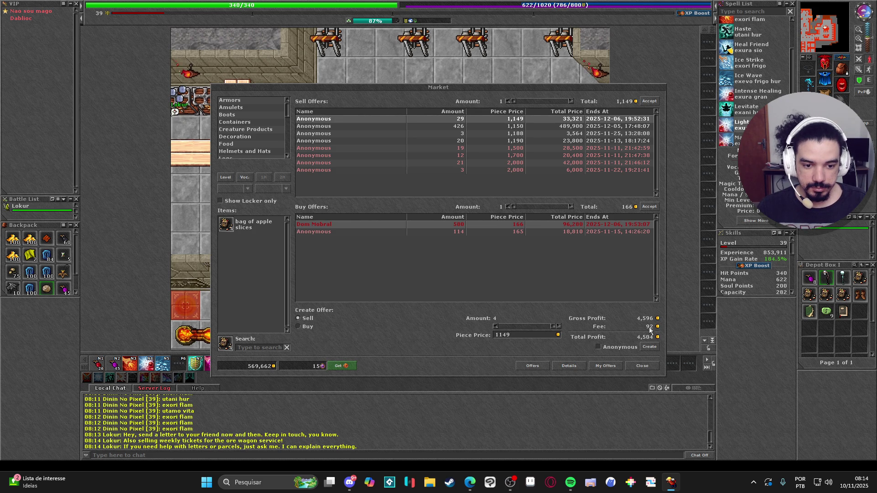
click(654, 346)
key(Escape)
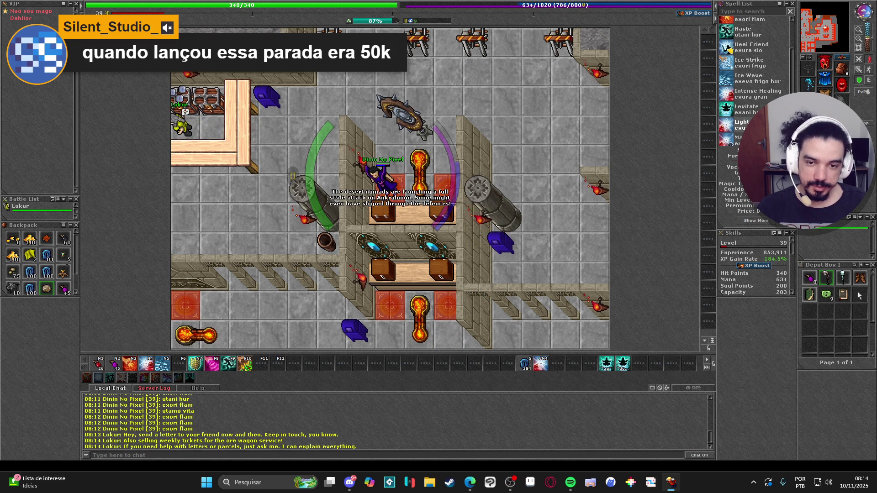
- Open and close the Reward Wall, then enlarge the Skills panel
right_click(410, 150)
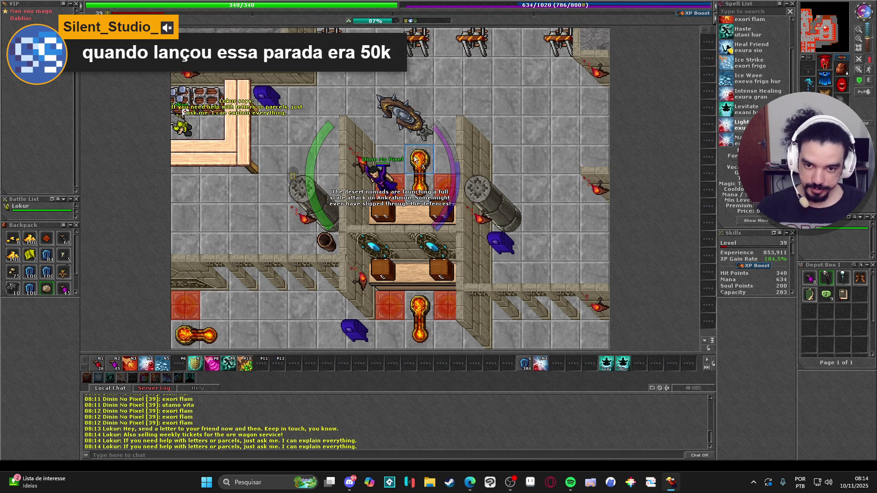
click(544, 337)
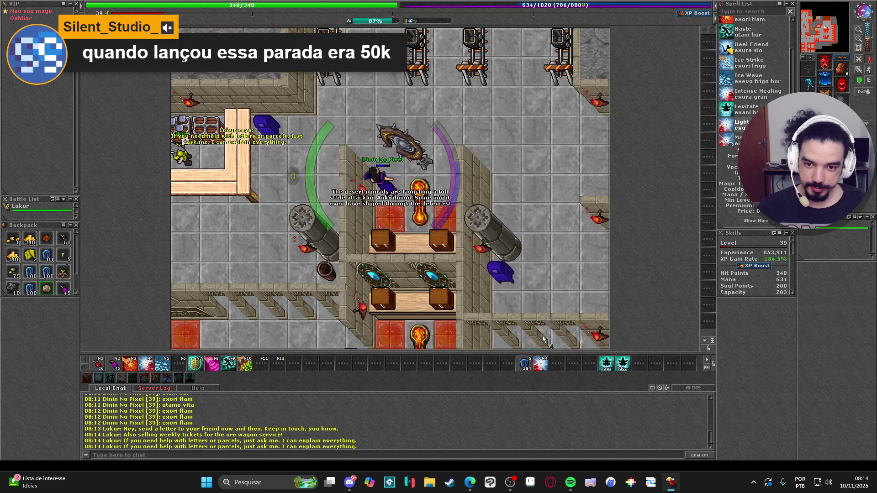
key(Left)
key(Left)
key(Left)
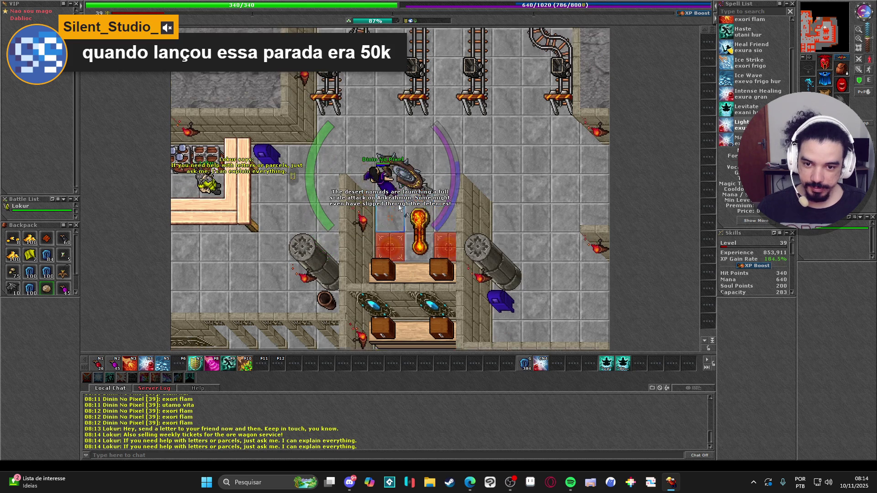
scroll(753, 272, down, 5)
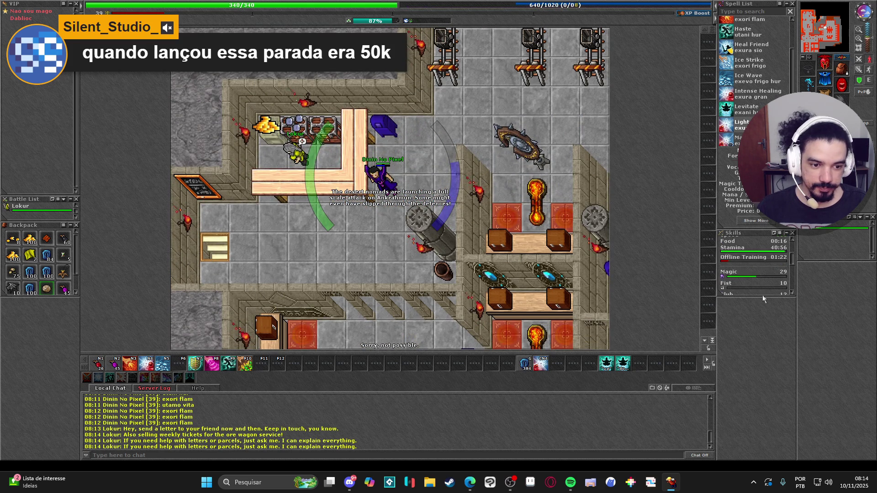
drag(760, 296, 757, 338)
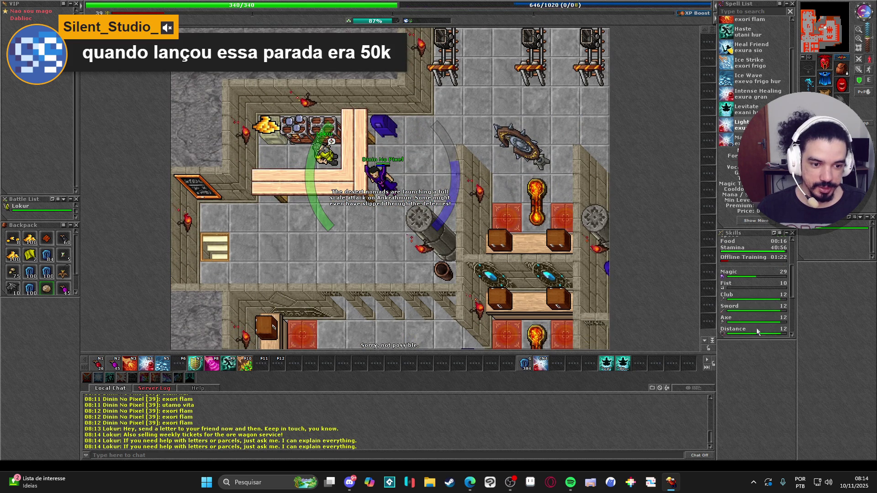
- Walk back to the depot and log out with Ctrl+L
key(Right)
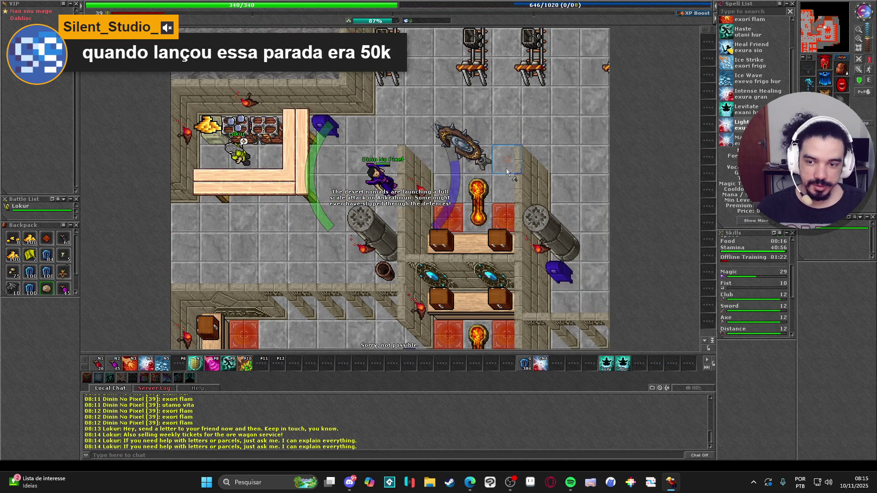
key(Right)
key(Up)
key(Right)
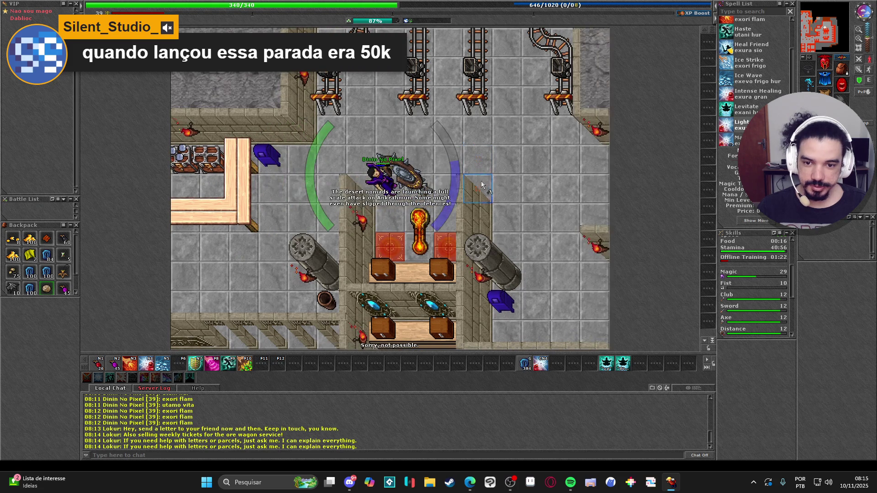
key(Down)
key(Down)
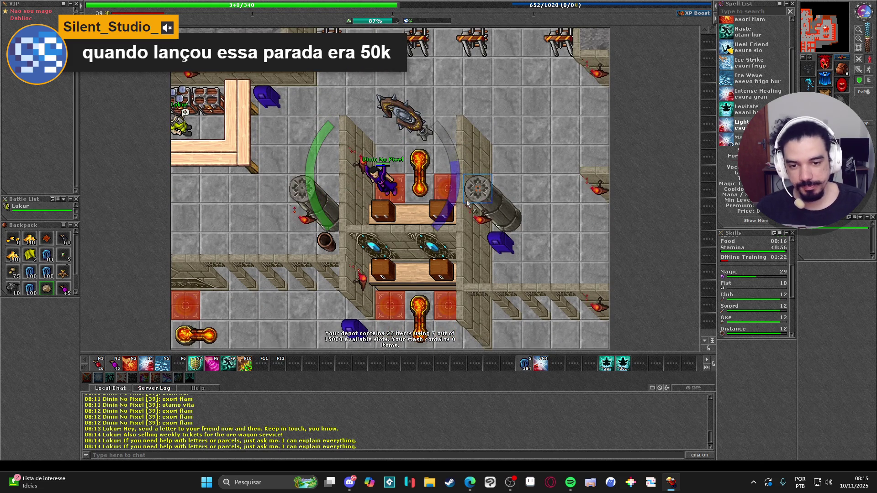
key(ctrl+l)
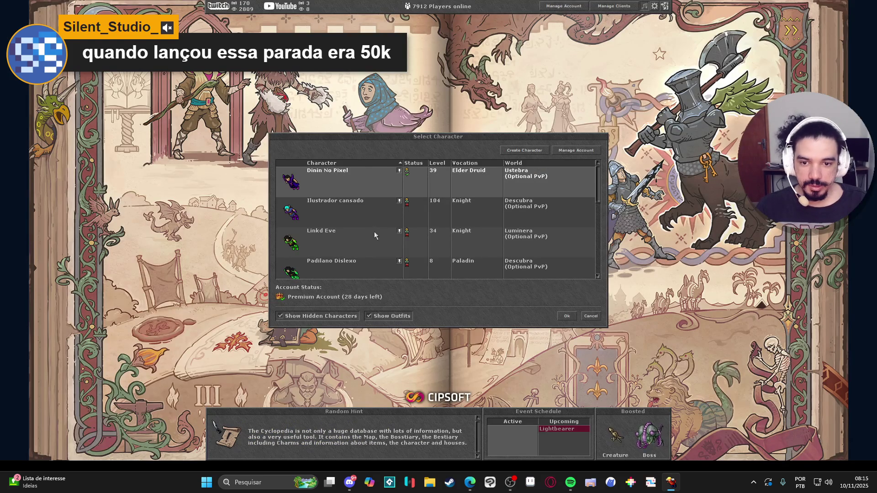
- Log in to Tibia with the level 104 knight character
scroll(379, 223, down, 2)
scroll(379, 223, up, 2)
click(358, 211)
double_click(358, 211)
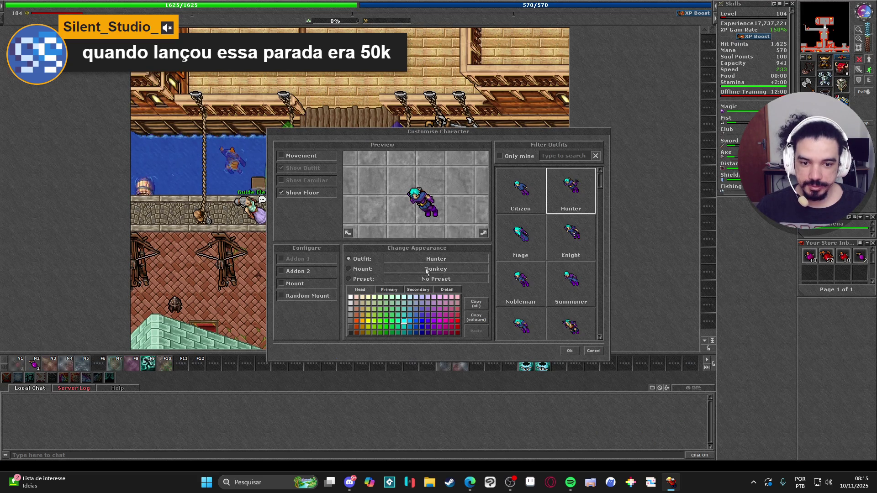
- Put the knight on the Ursagrodon mount
click(293, 284)
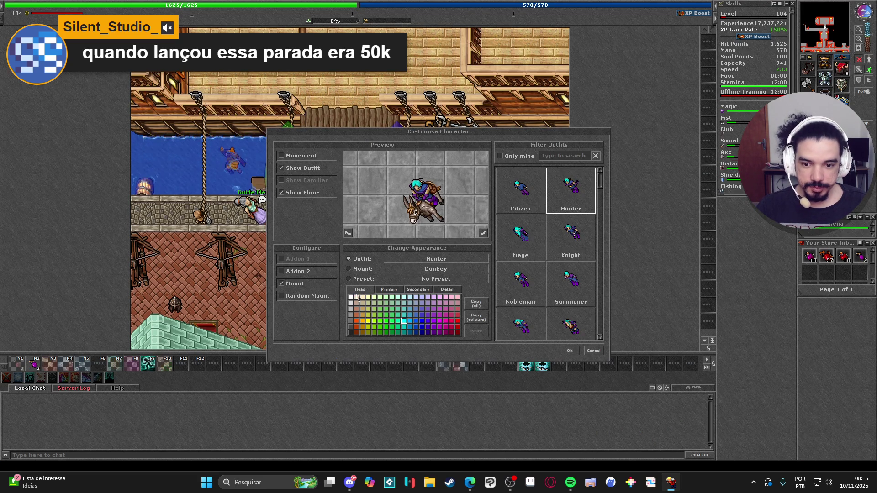
click(392, 270)
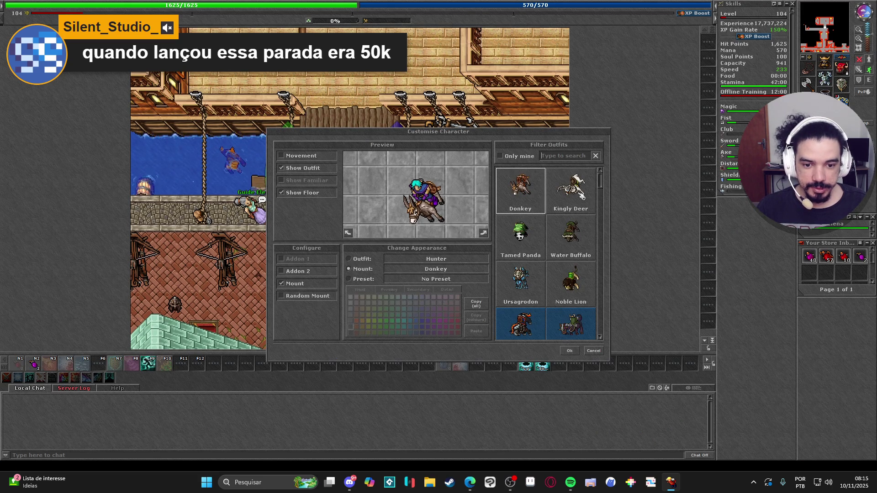
click(525, 279)
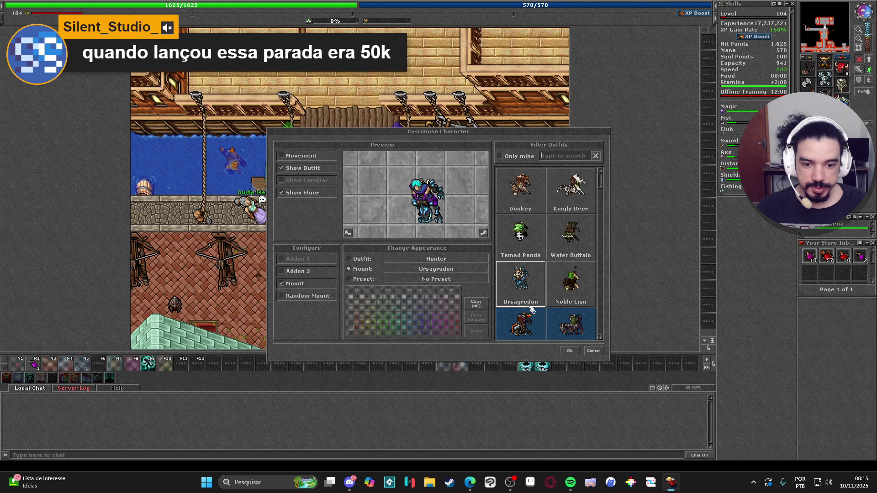
click(570, 352)
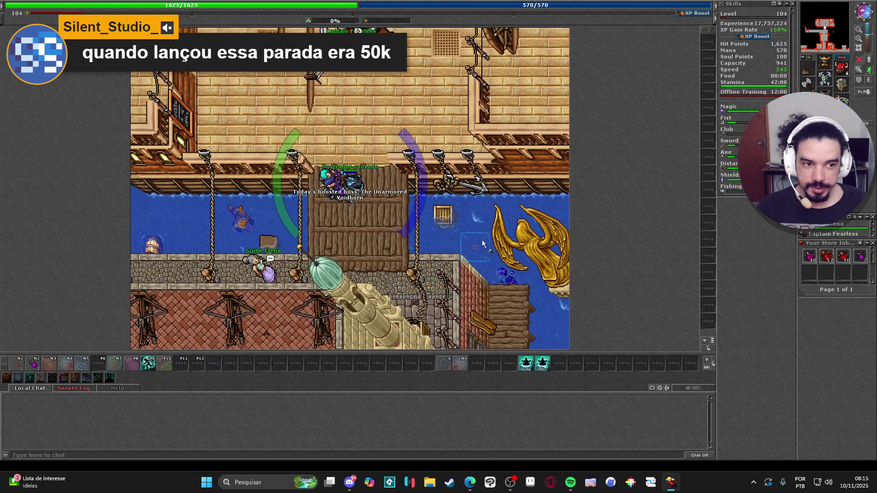
- Walk the knight north and south a few tiles on the pier
key(Up)
key(Up)
key(Down)
key(Down)
key(Down)
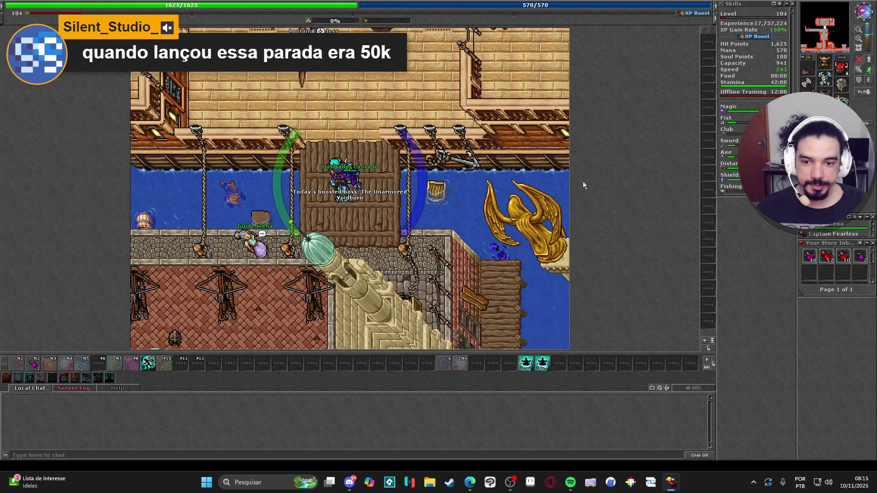
key(Down)
key(Up)
key(Up)
key(Up)
key(Up)
key(Down)
key(Down)
key(Down)
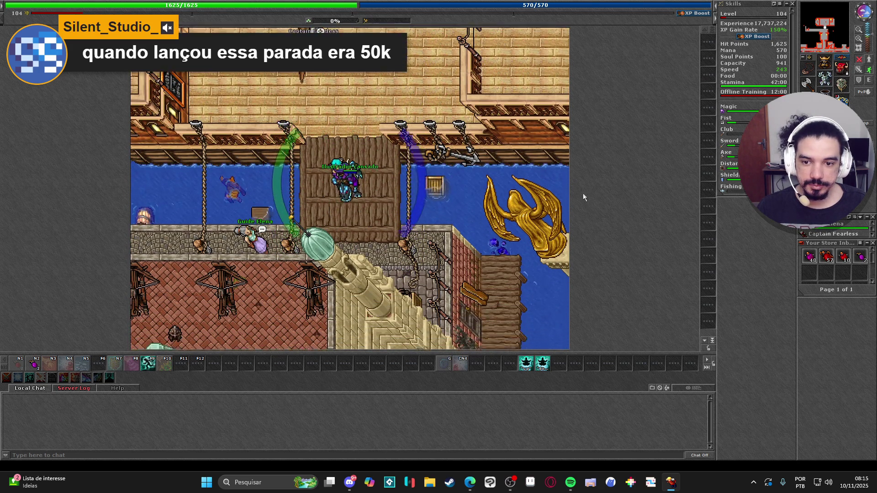
key(Down)
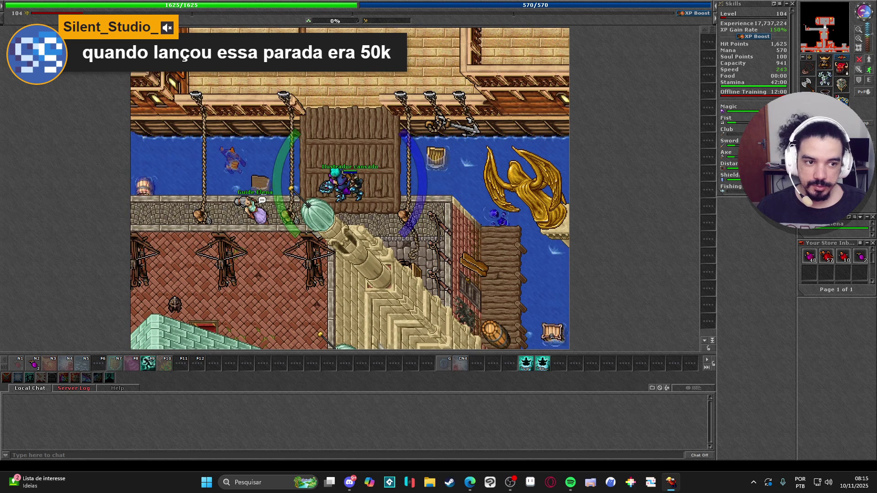
- Look at the starlight vial and step the knight right and back
shift+click(842, 103)
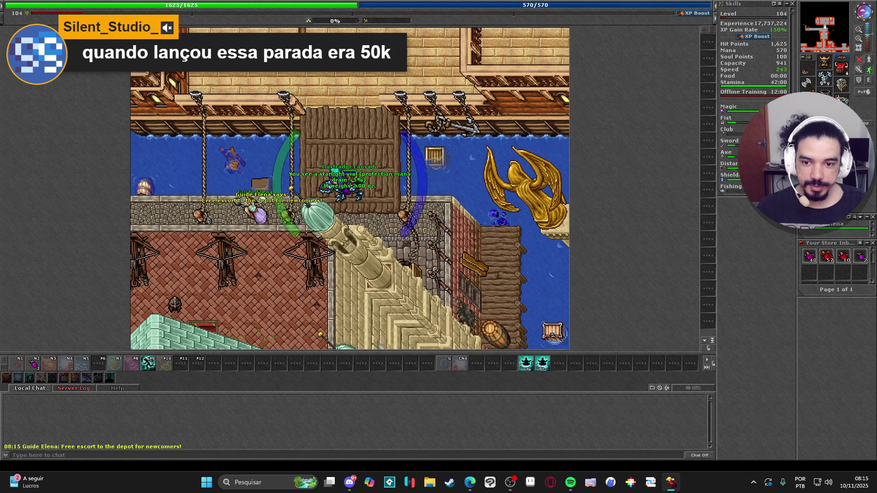
key(Right)
key(Left)
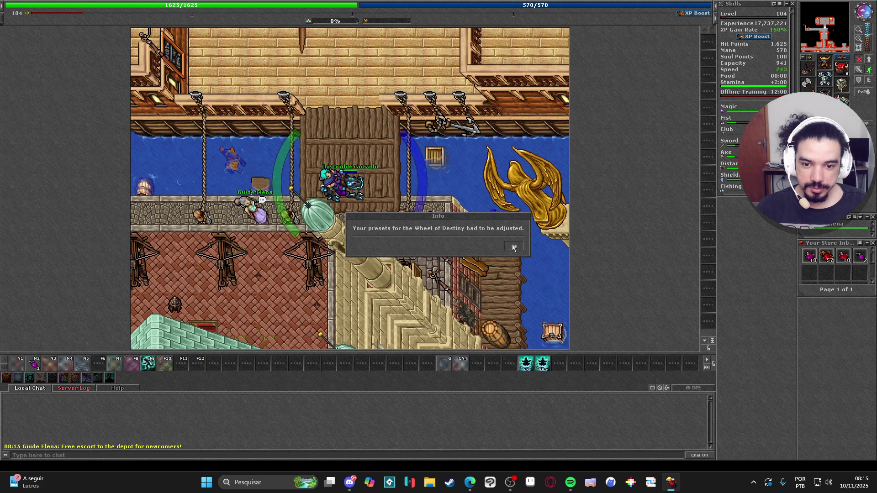
- Dismiss the Wheel of Destiny presets notice, close the wheel, and step one tile south
click(513, 246)
click(648, 367)
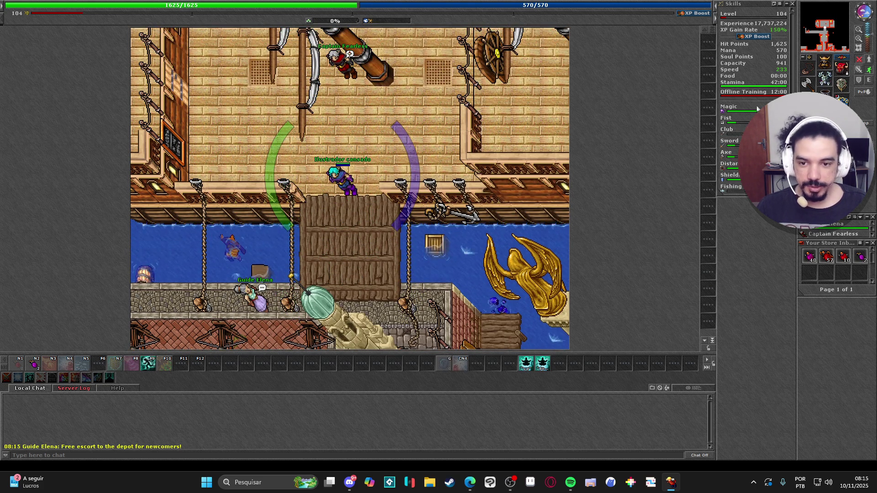
key(Down)
mouse_move(776, 94)
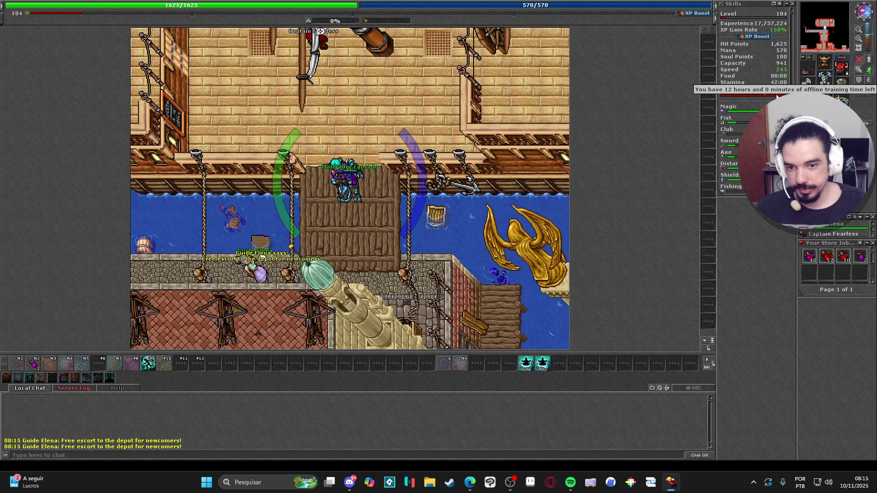
right_click(356, 181)
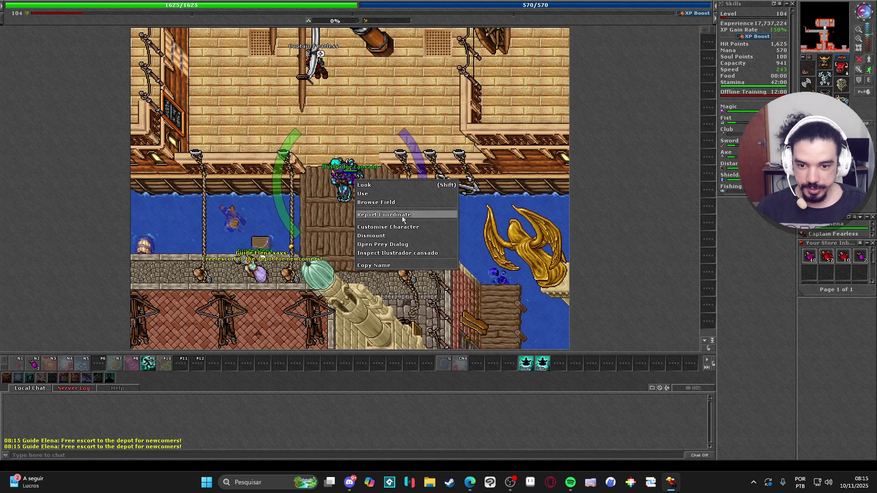
click(388, 227)
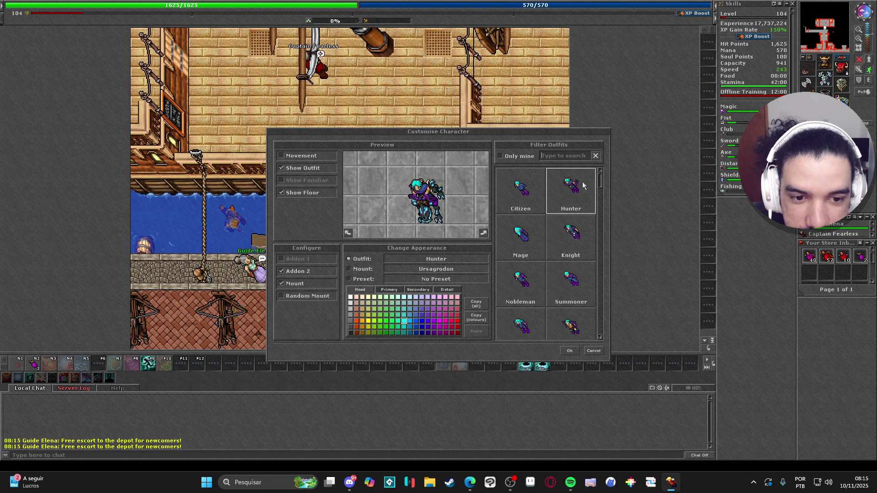
scroll(580, 190, down, 6)
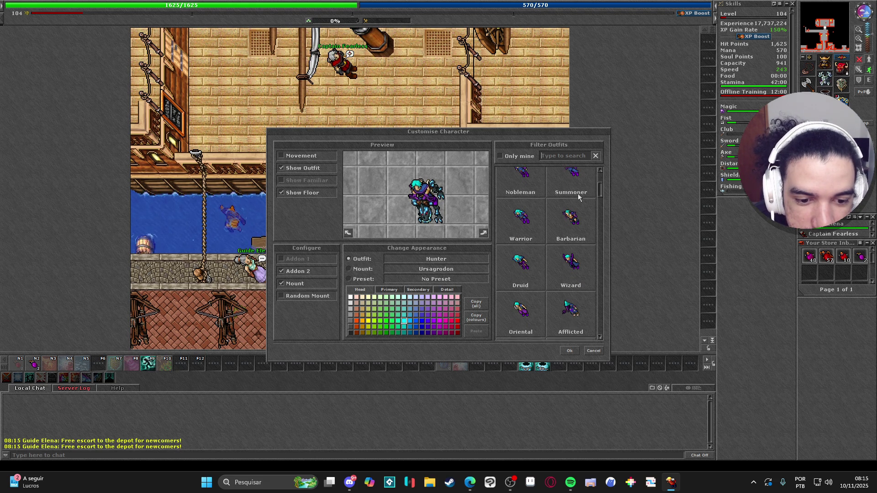
scroll(578, 196, down, 5)
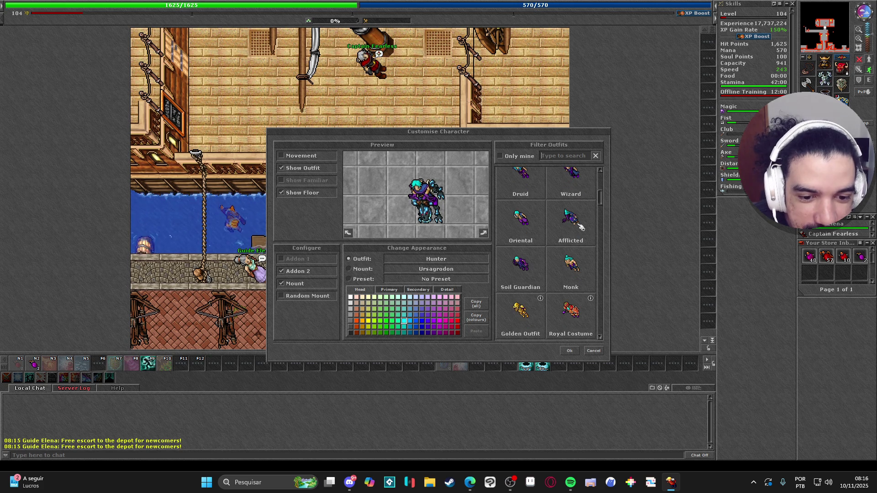
click(526, 278)
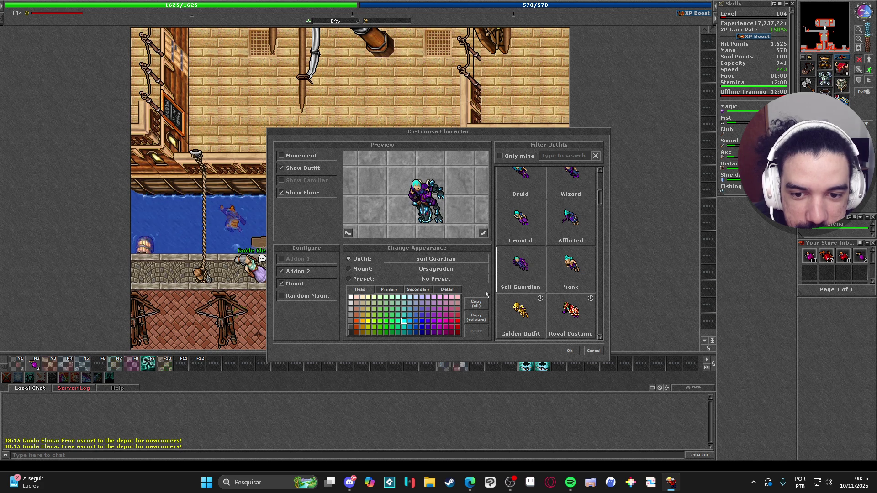
click(595, 352)
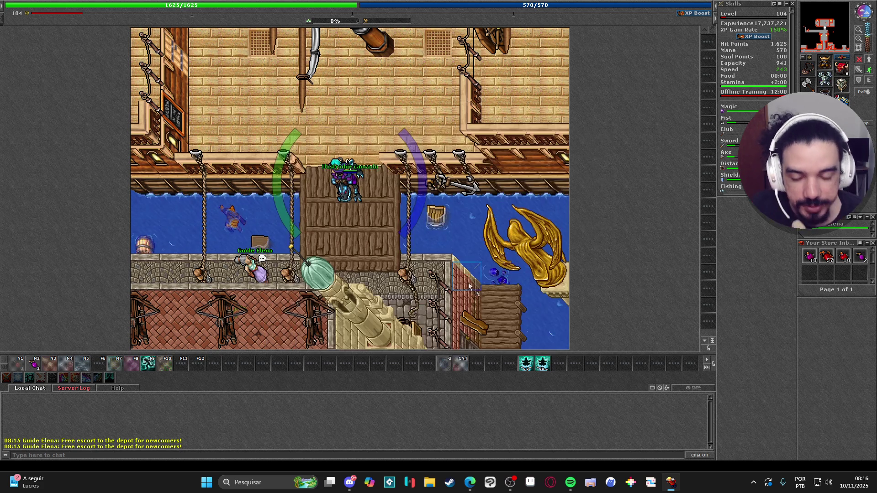
- Log out with Ctrl+L, rejoin as the level 104 knight, then log out again
key(ctrl+l)
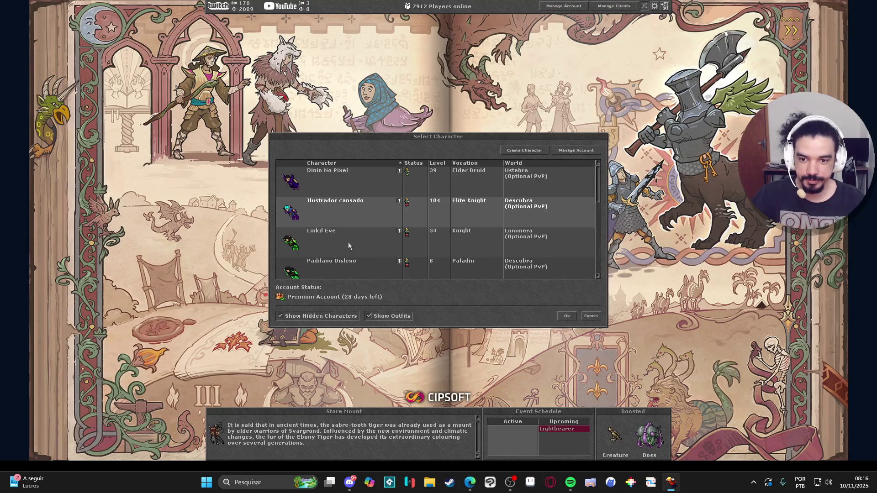
double_click(353, 215)
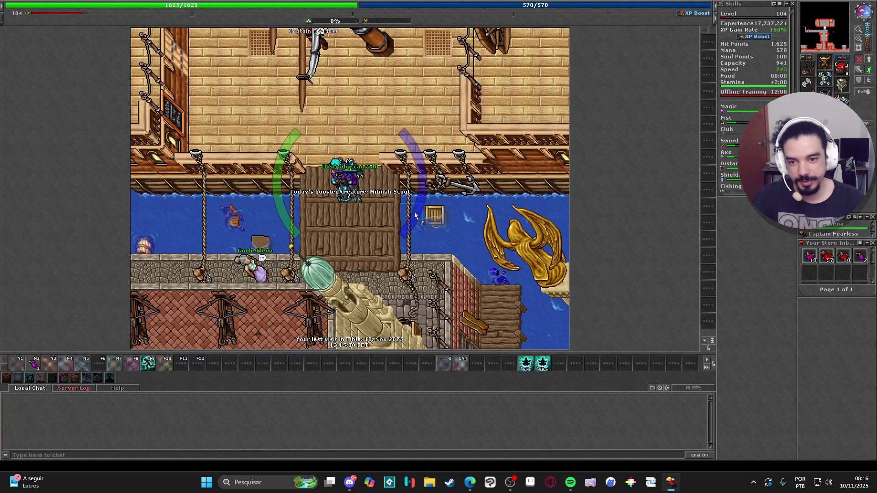
key(ctrl+l)
- Log in as the level 67 druid and walk two tiles north out of the temple
scroll(362, 210, down, 1)
scroll(361, 210, up, 1)
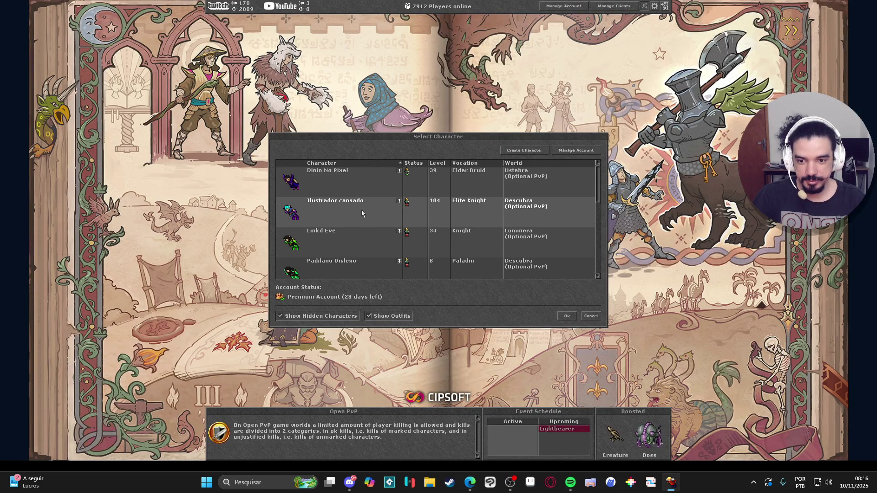
scroll(360, 211, down, 4)
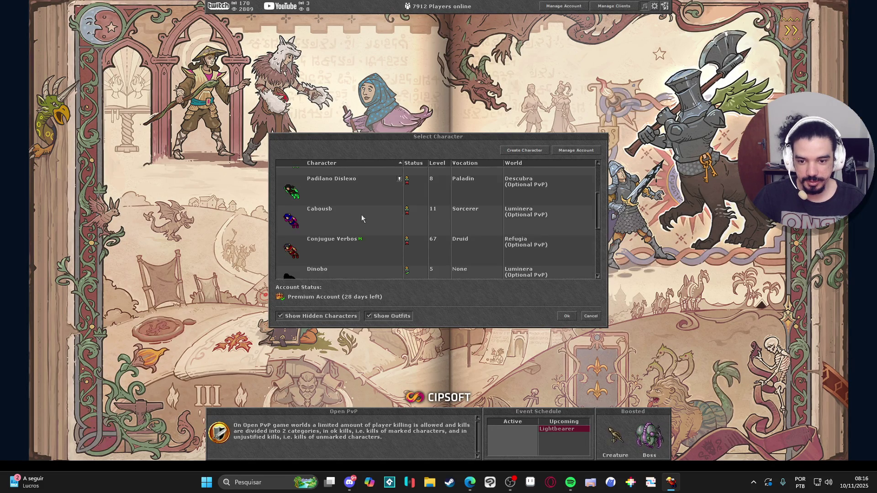
double_click(329, 269)
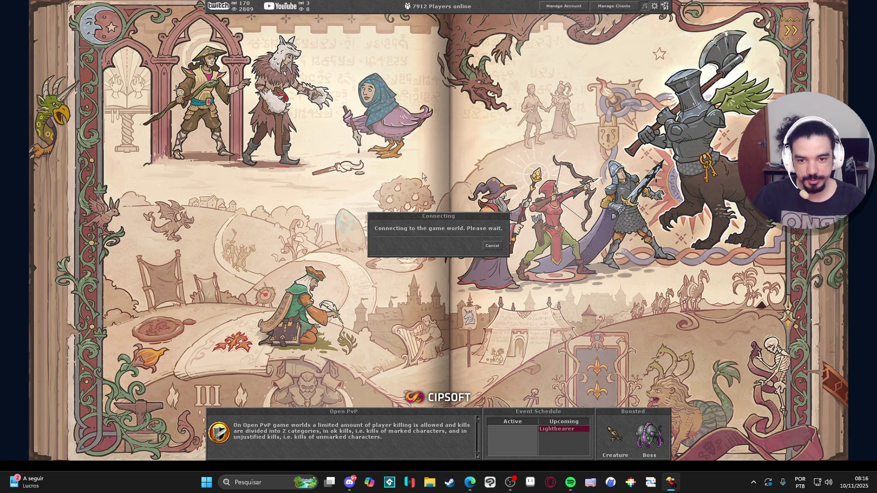
key(Up)
key(Up)
key(Up)
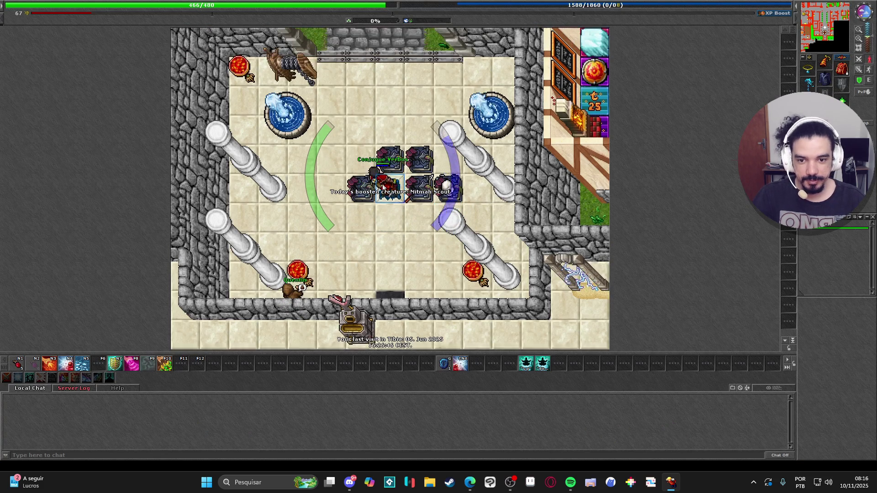
key(Up)
key(Up)
key(Up)
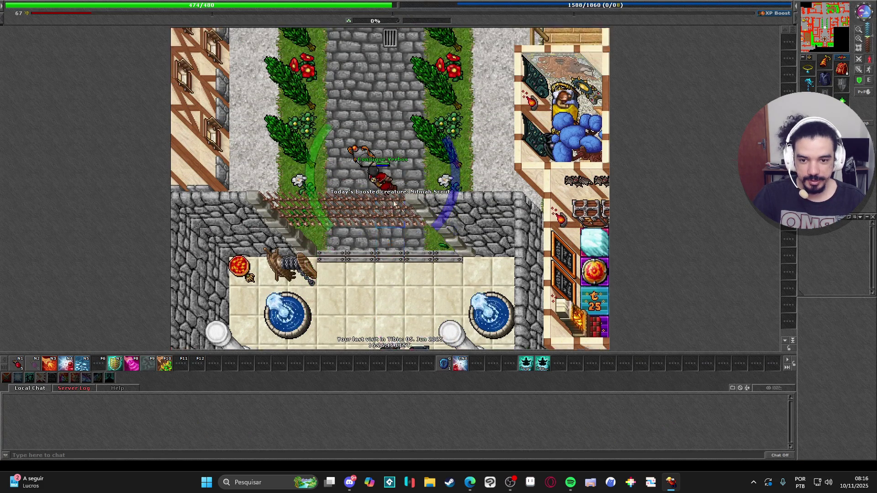
- Through Customise Character, choose Soil Guardian with Addons 1 and 2, ride the Tiger Slug, and apply
right_click(386, 193)
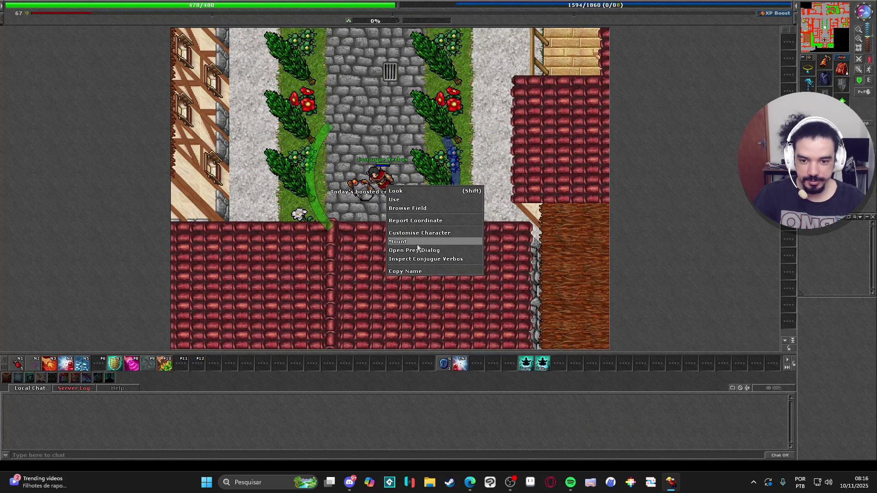
click(424, 233)
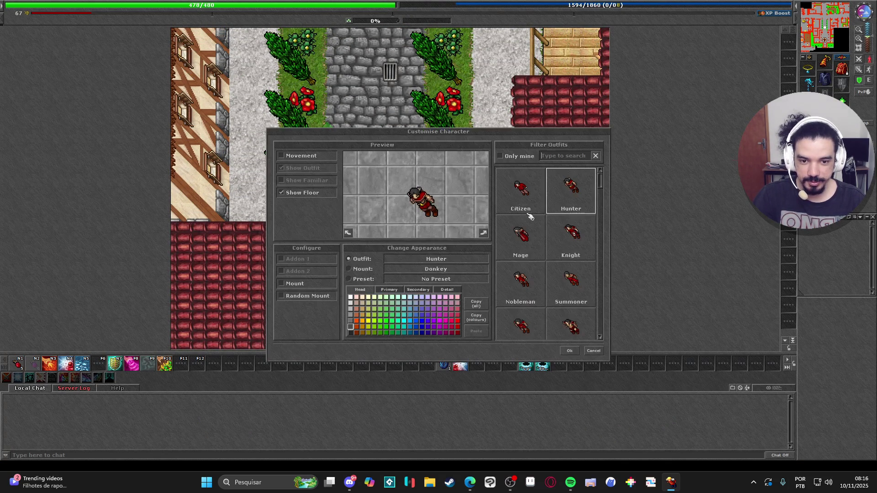
scroll(554, 234, down, 5)
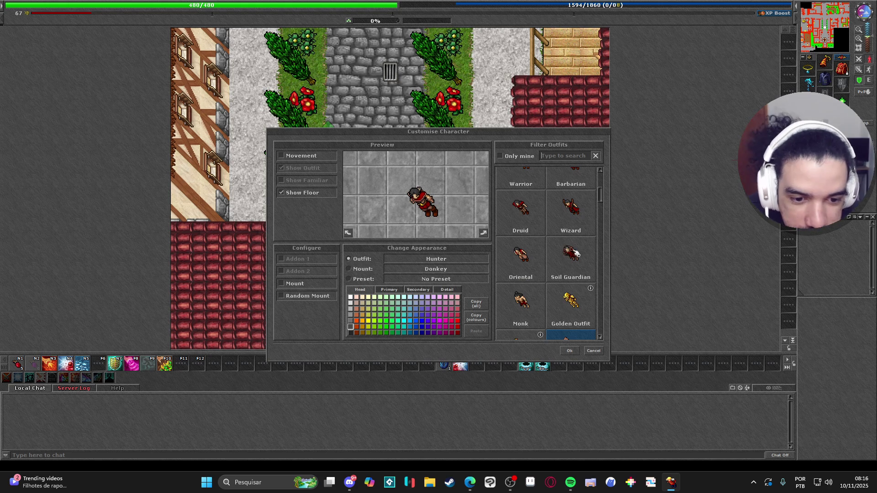
click(574, 251)
click(290, 259)
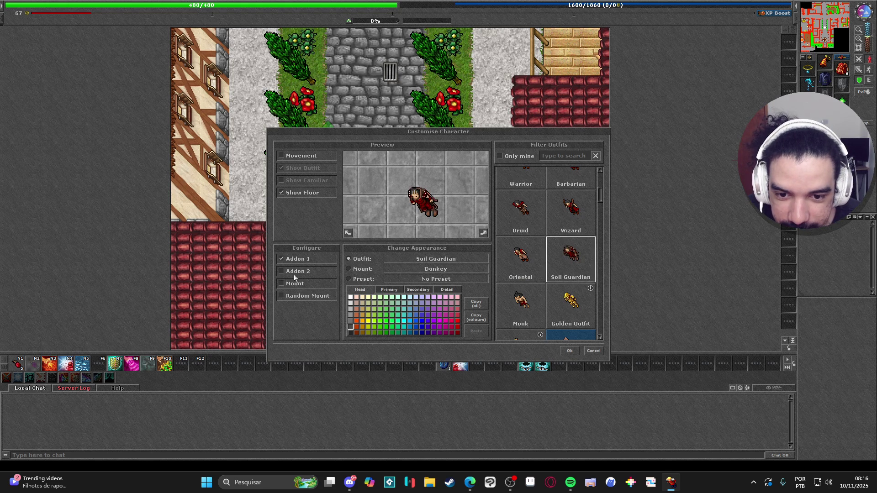
click(282, 271)
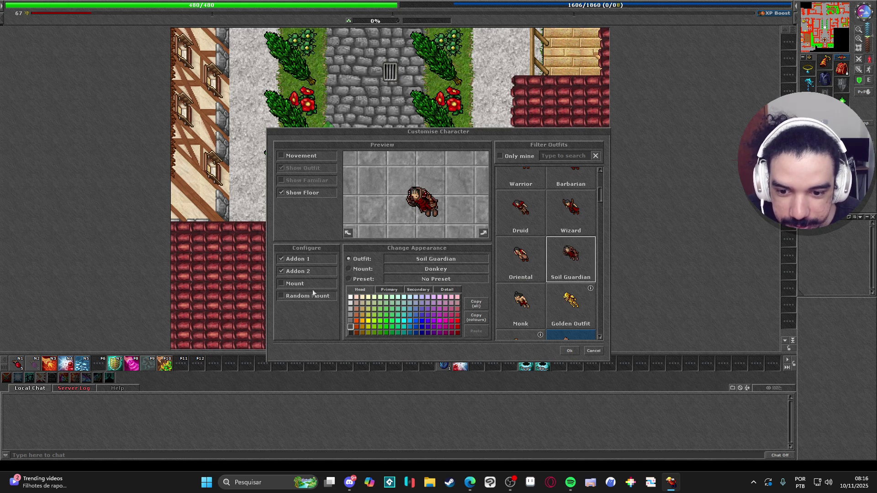
click(356, 269)
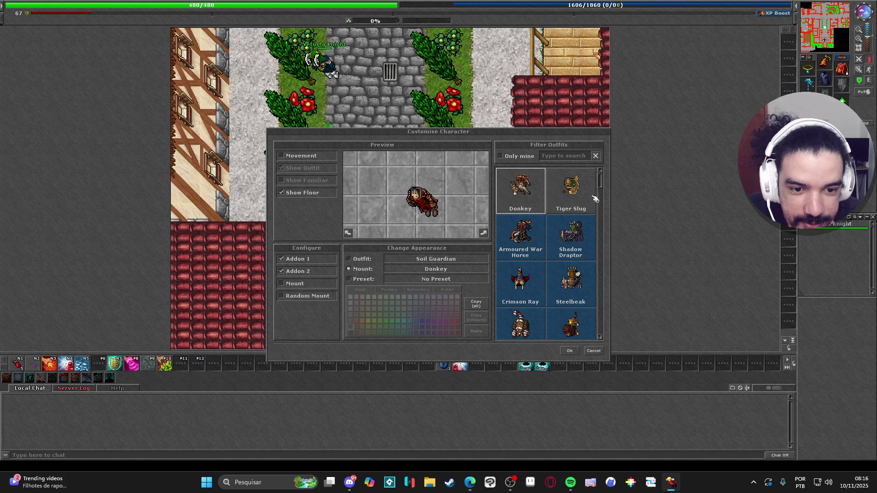
click(584, 207)
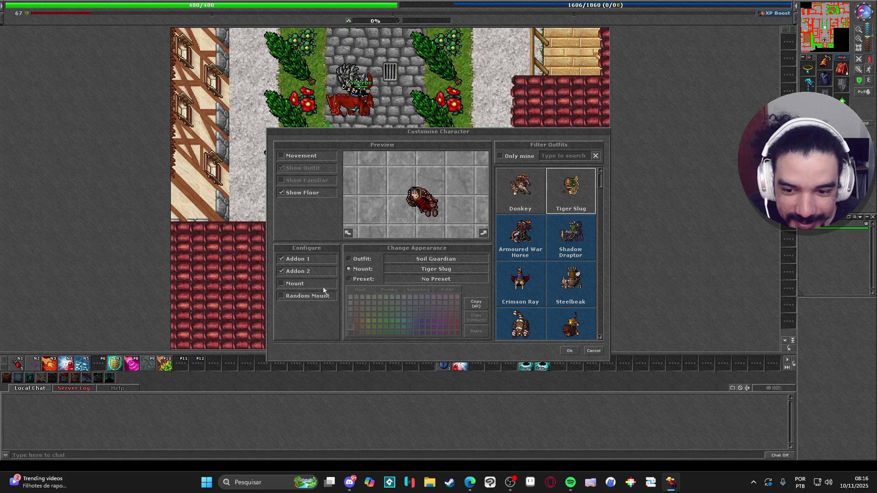
click(292, 284)
click(566, 351)
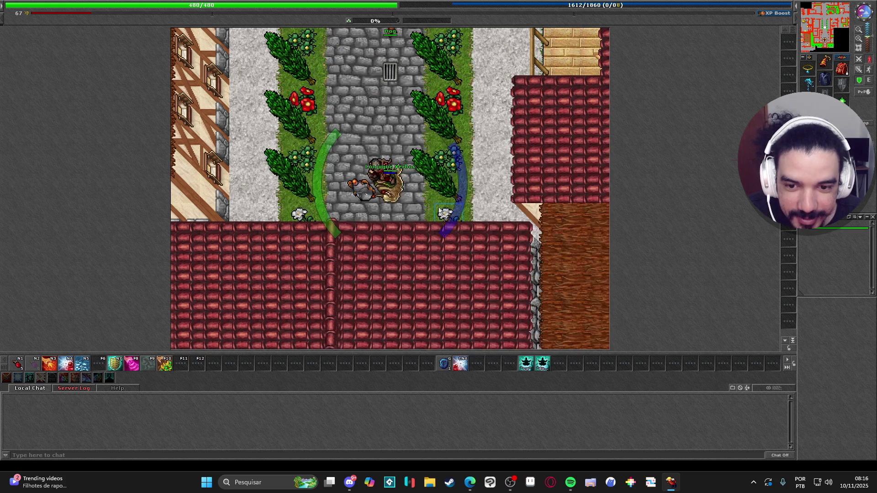
- Walk the druid south into the temple and log out with Ctrl+L
key(Down)
key(Down)
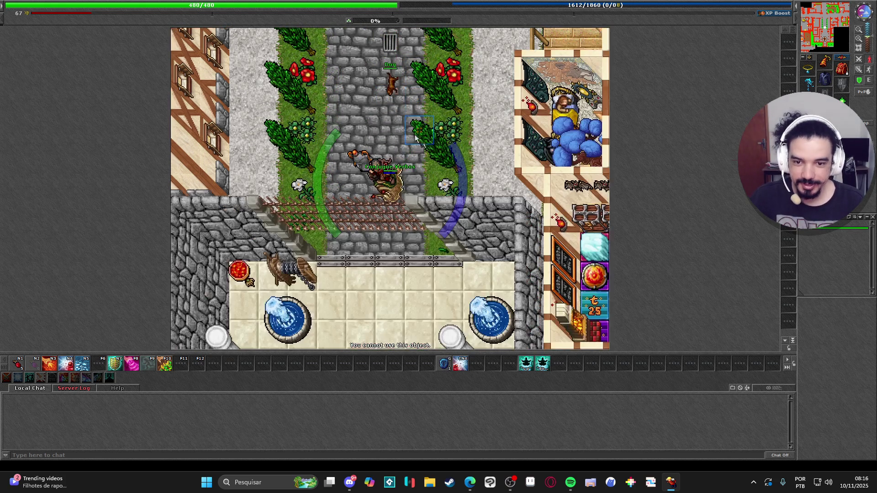
right_click(440, 221)
key(Down)
key(Down)
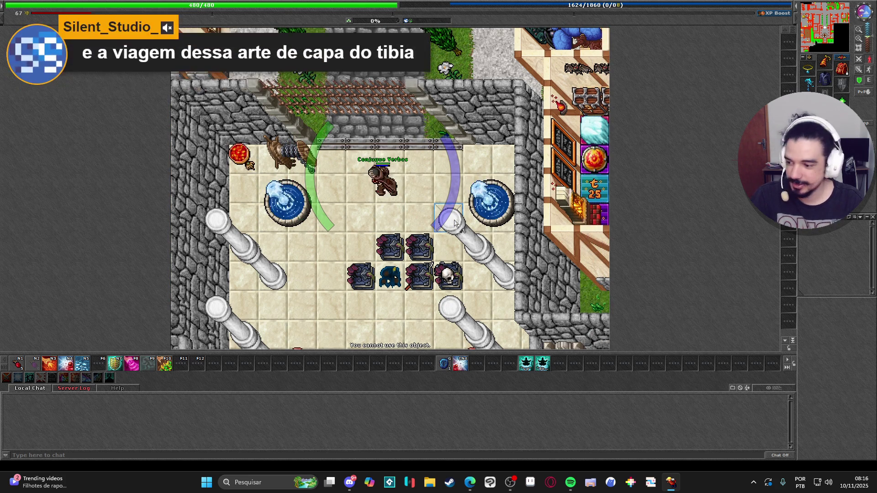
key(ctrl+l)
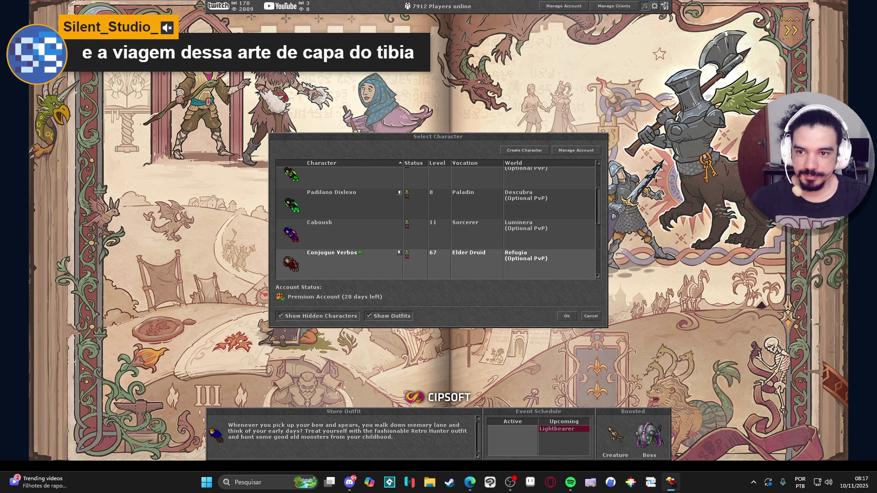
- Exit and close the Tibia client, launch Clip Studio Paint, and open Windows search
key(Escape)
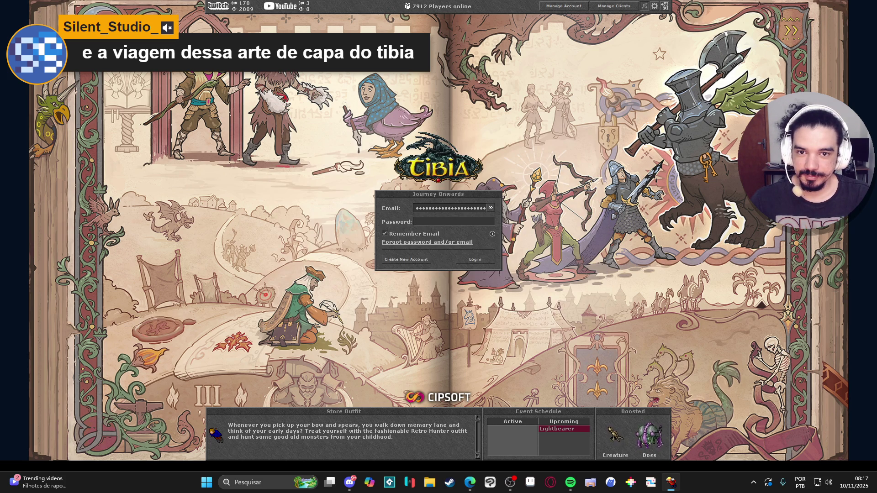
key(alt+F4)
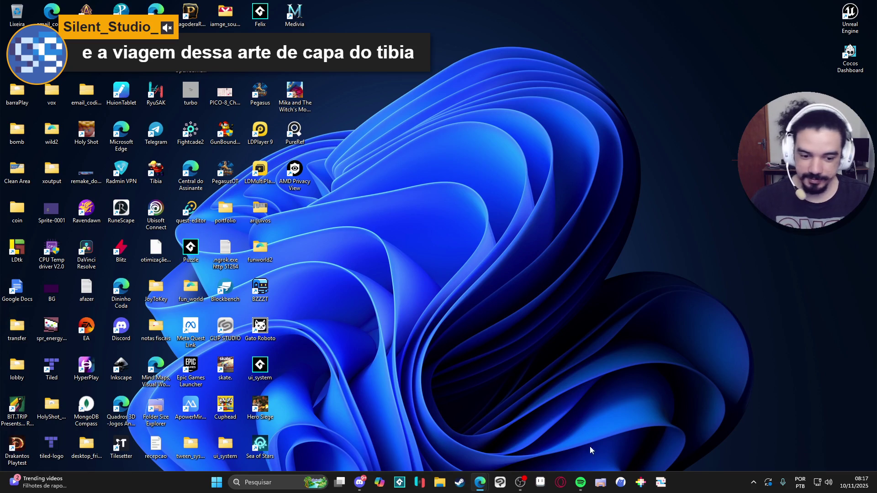
click(501, 482)
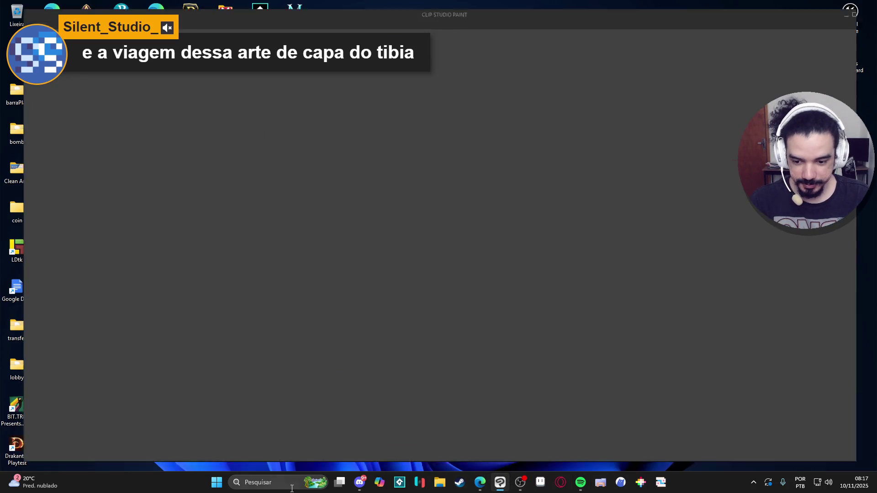
click(298, 482)
- Launch Figma by searching 'figma', pan over the Items mockups, then bring Aseprite forward
text(figma)
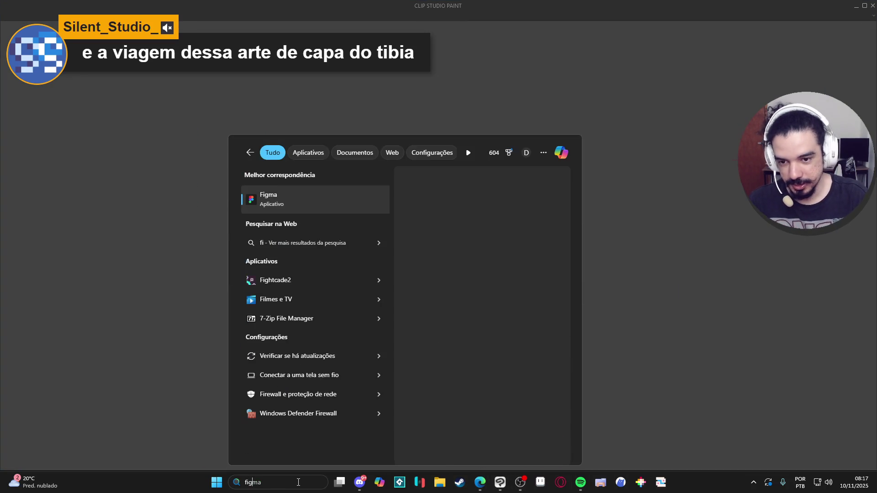
key(Return)
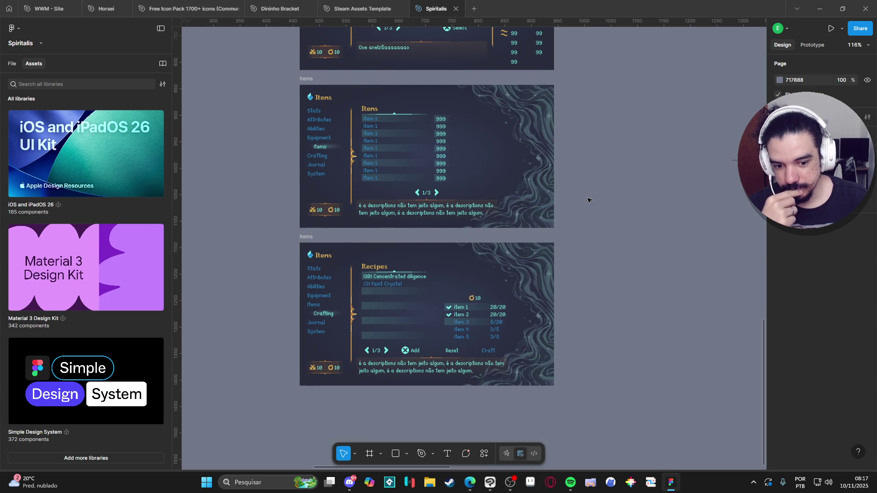
mouse_move(571, 290)
mouse_down()
mouse_move(565, 212)
mouse_move(544, 274)
mouse_move(574, 221)
mouse_move(609, 222)
mouse_move(607, 198)
mouse_up()
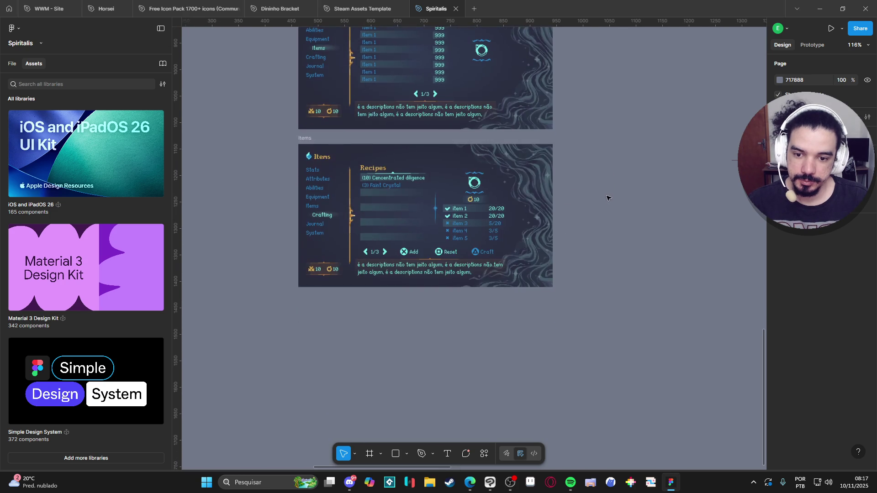
drag(623, 133, 599, 220)
scroll(583, 251, down, 1)
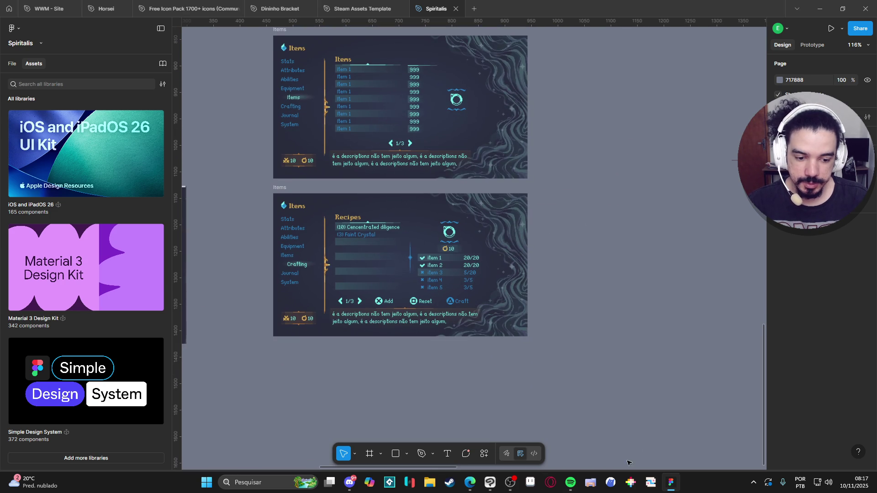
click(536, 484)
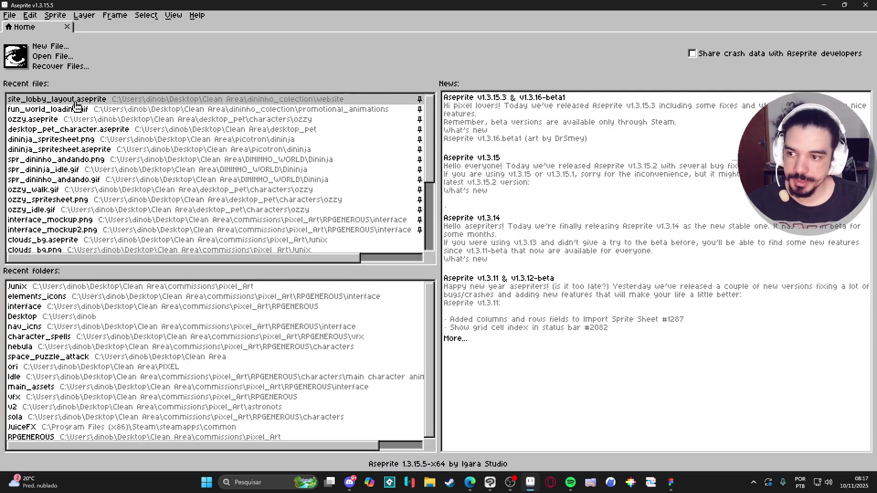
- Check Aseprite's File > Open Recent list, dismiss it, then open File Explorer with Win+E
click(9, 16)
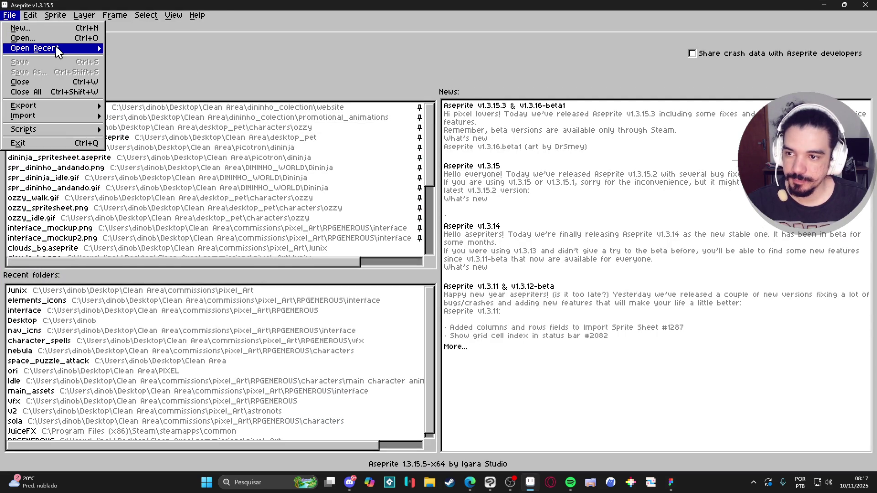
mouse_move(57, 47)
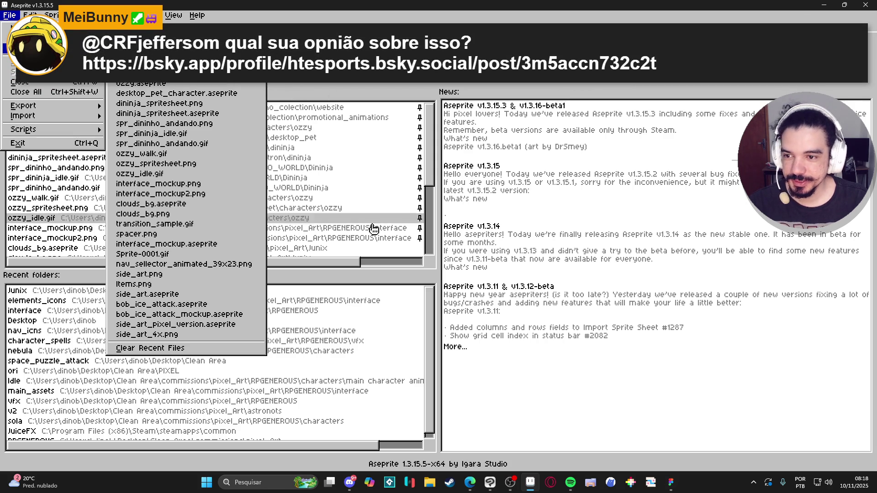
key(Escape)
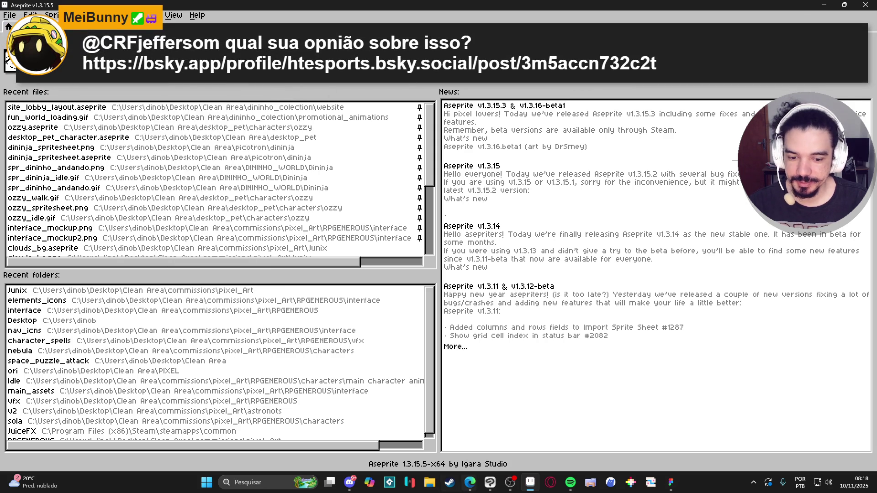
key(super+e)
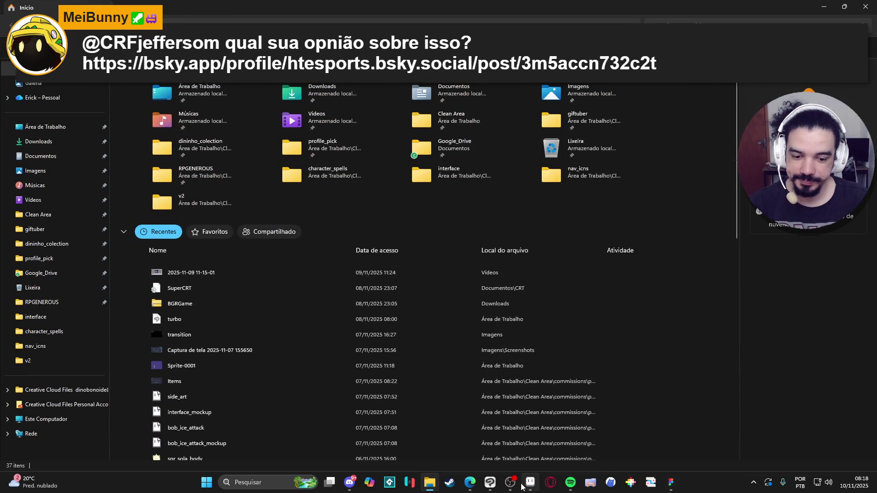
- In File Explorer, open the RPGENEROUS folder and then its interface subfolder
key(alt+Tab)
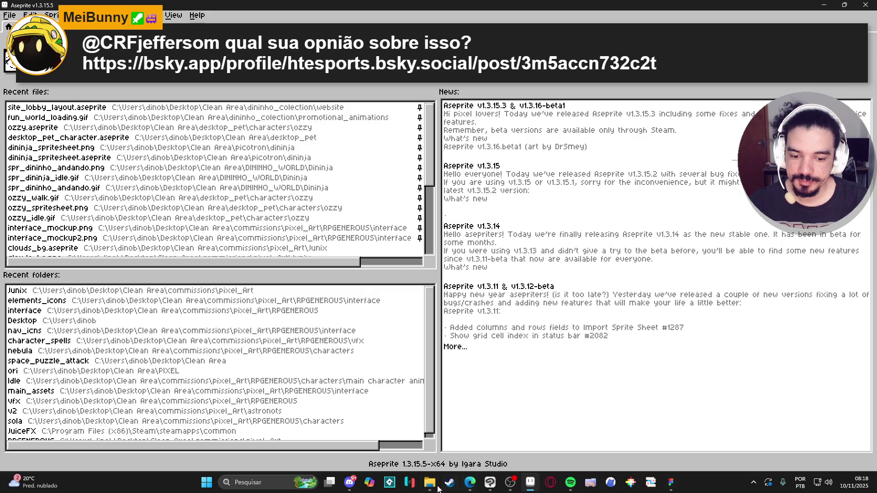
click(431, 484)
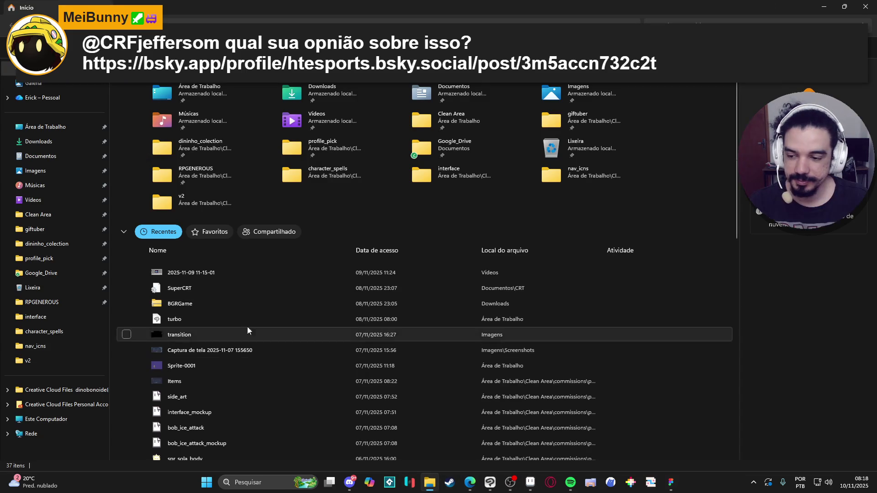
click(28, 303)
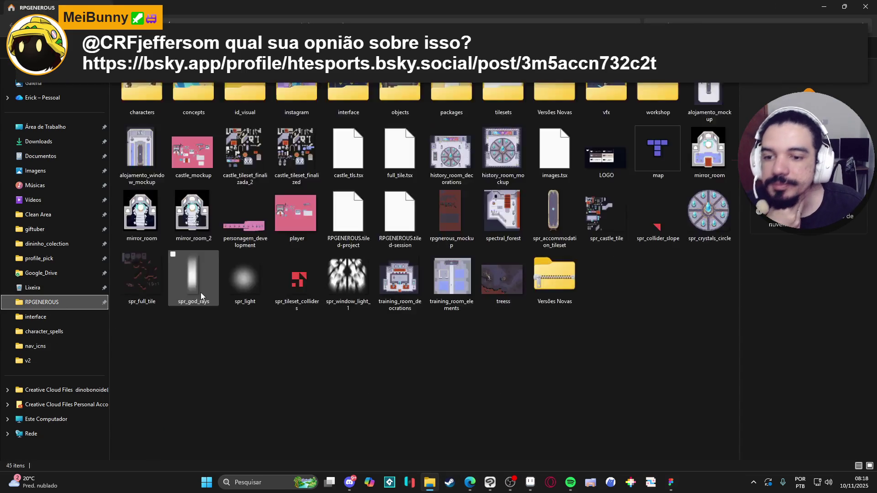
mouse_move(306, 259)
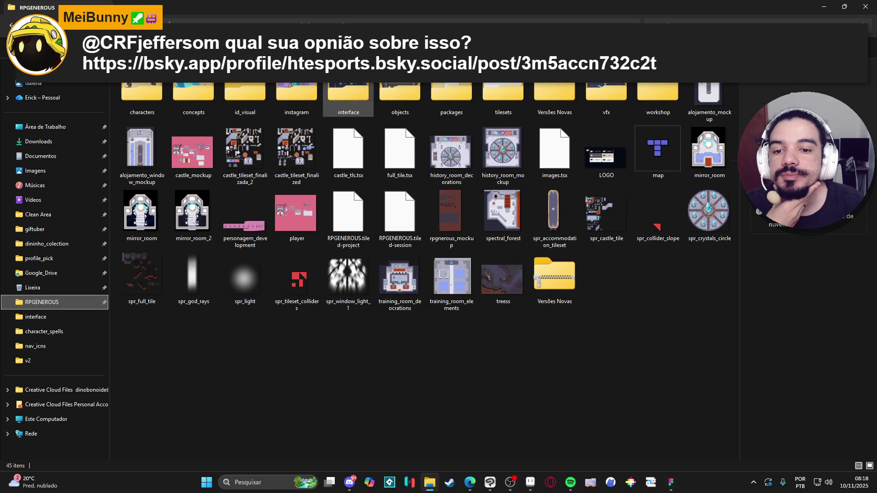
double_click(348, 98)
- Open interface_mockup in Aseprite, move the Preview aside, and centre the Items mockup
click(624, 109)
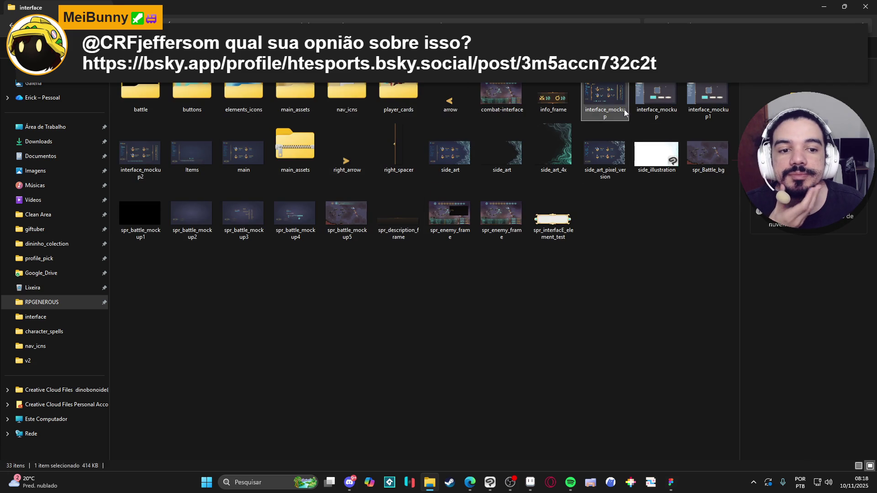
double_click(623, 109)
scroll(469, 207, up, 2)
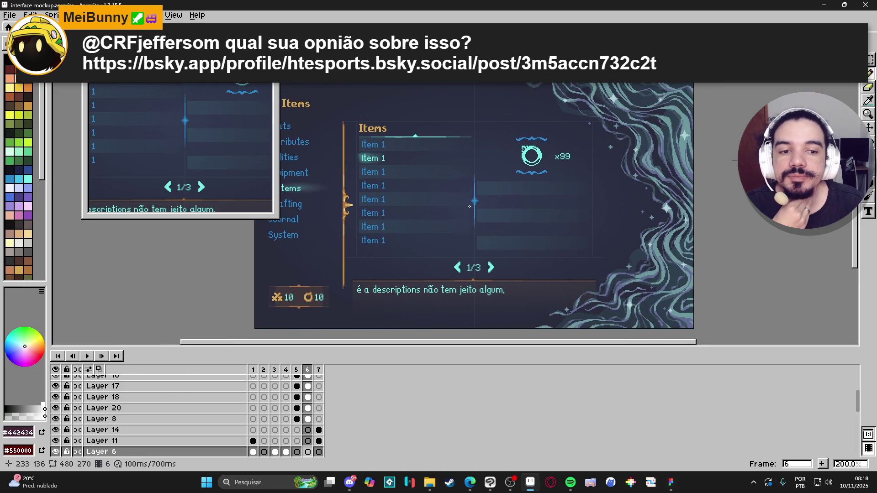
drag(137, 72, 711, 96)
mouse_move(539, 174)
mouse_down()
mouse_move(419, 161)
mouse_move(458, 170)
mouse_up()
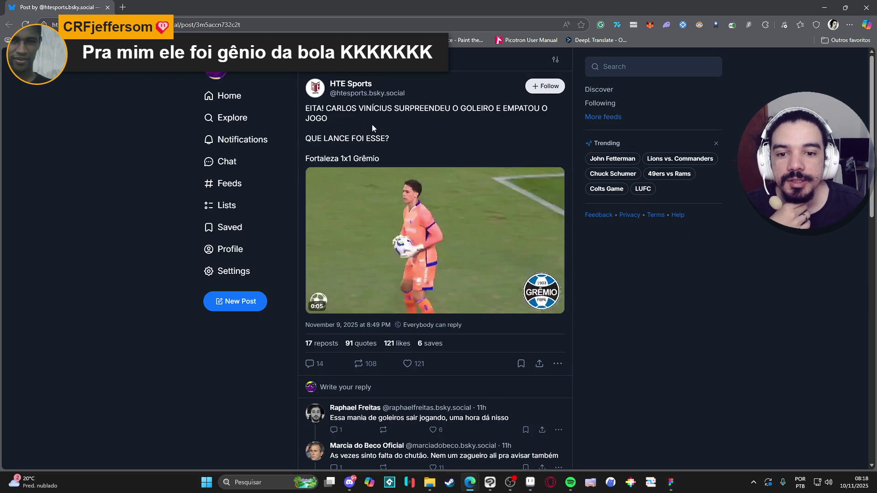
- Restart the Fortaleza 1x1 Grêmio highlight clip and pause it at 0:02
click(319, 305)
click(318, 304)
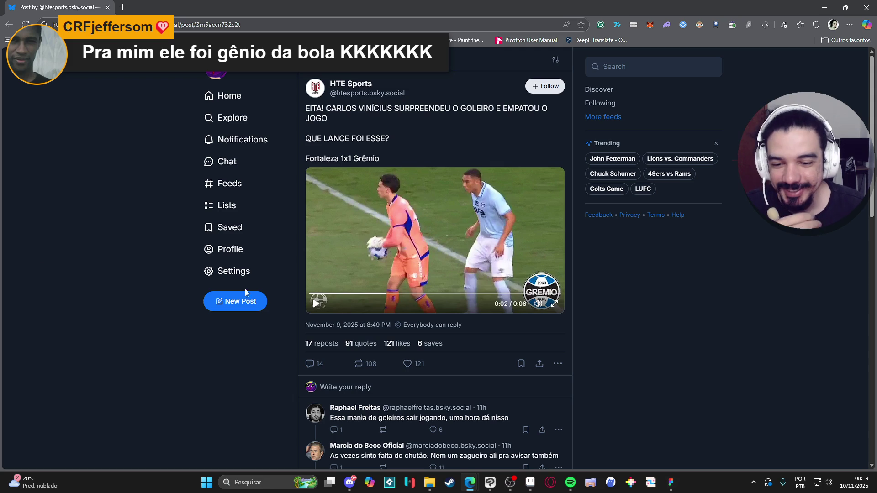
mouse_move(537, 305)
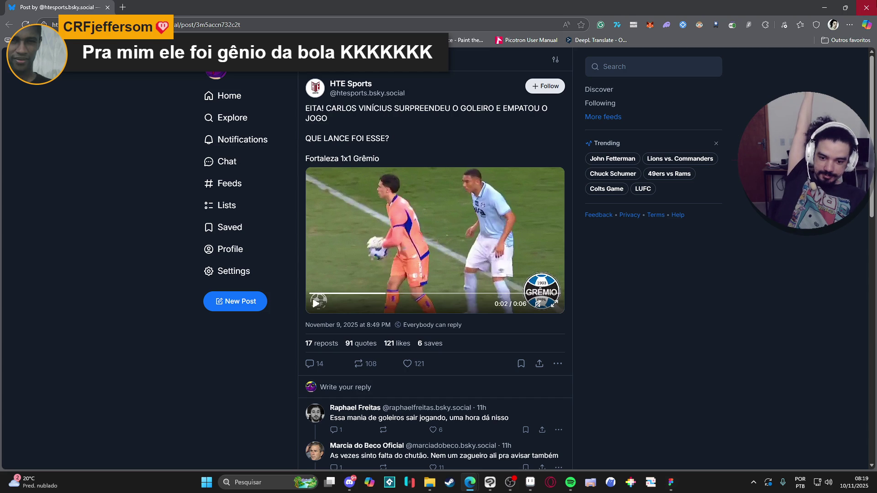
- Close the Edge browser window to bring Aseprite's Items mockup back to the front
click(866, 7)
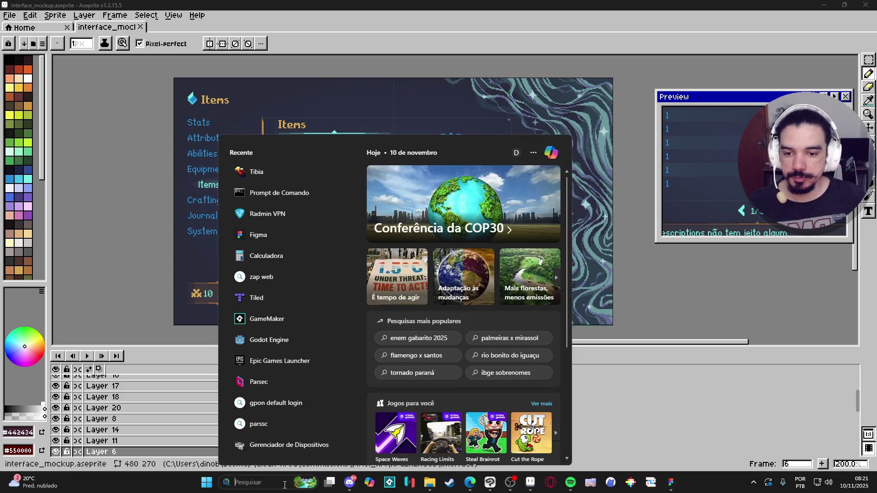
- Dismiss the search panel and bring up the Spiritalis file in Figma at the Abilities frames
click(495, 222)
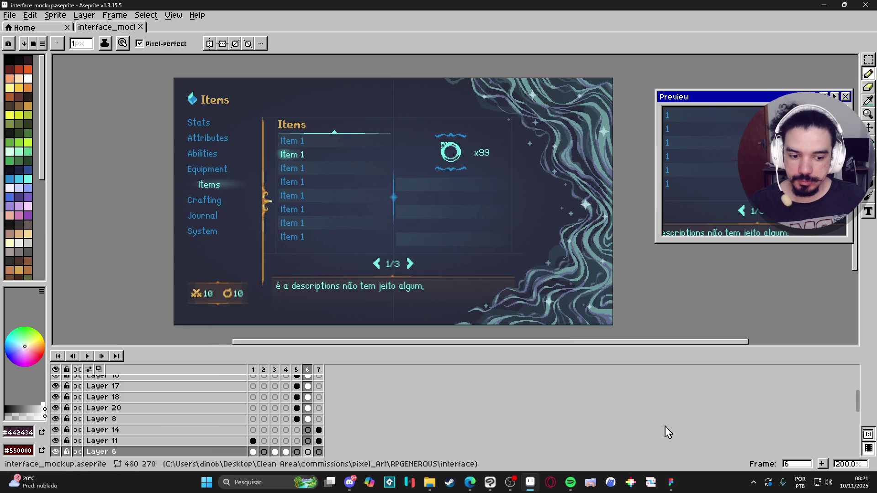
click(670, 483)
scroll(464, 240, up, 10)
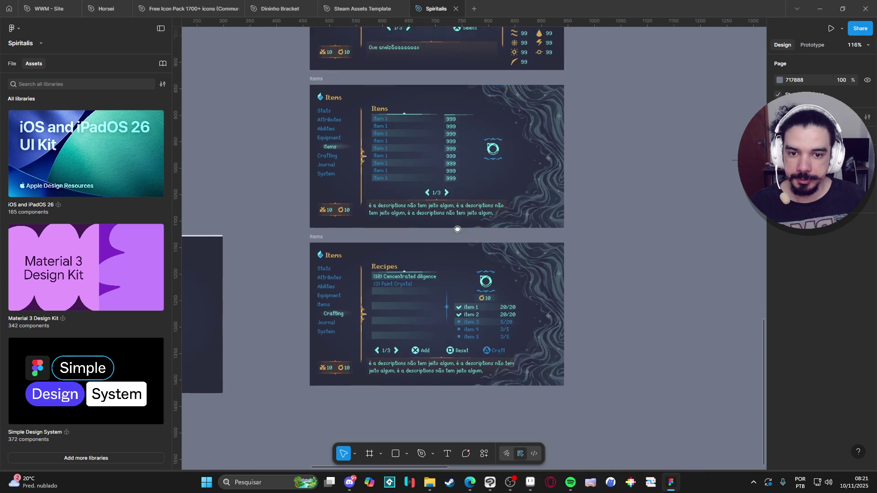
scroll(465, 239, up, 3)
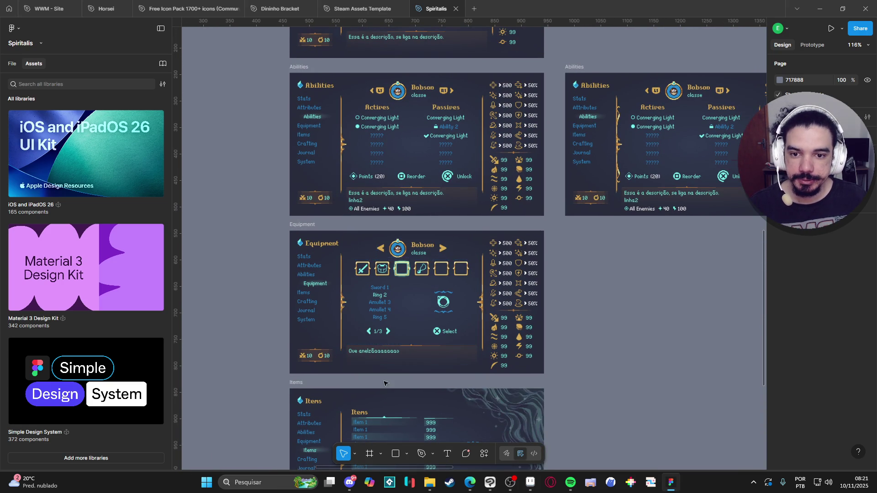
drag(423, 294, 409, 305)
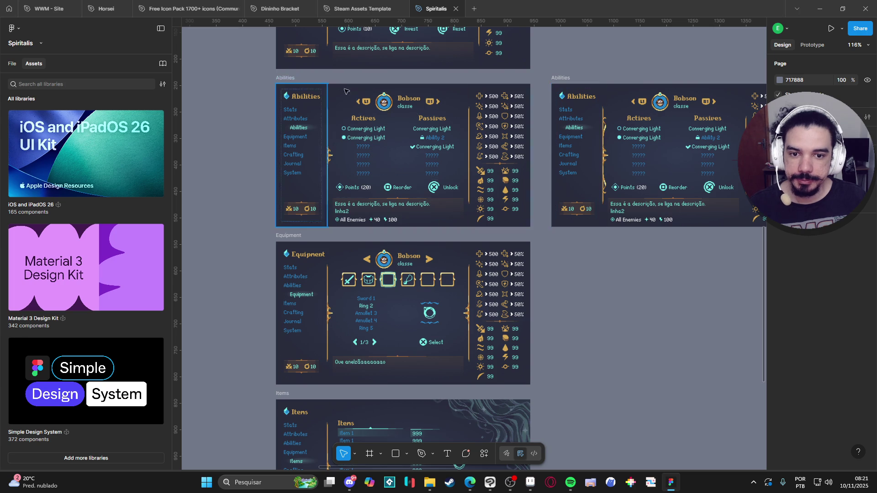
scroll(415, 146, right, 5)
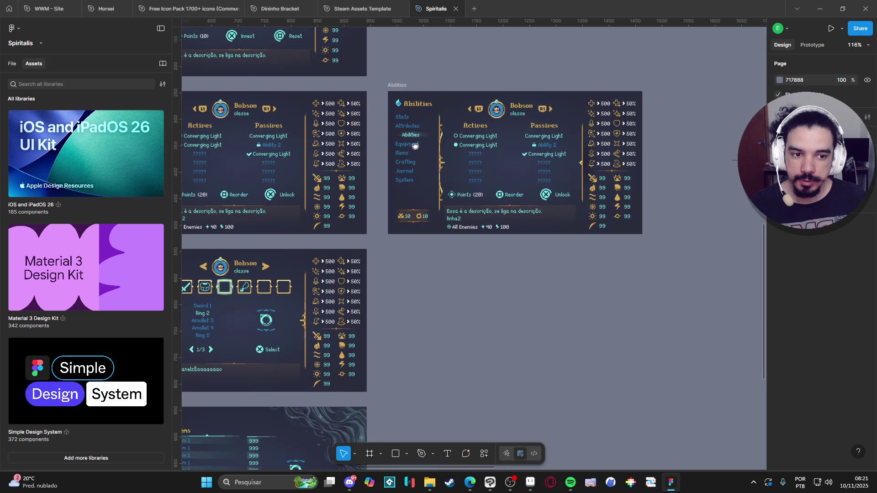
drag(415, 145, 361, 154)
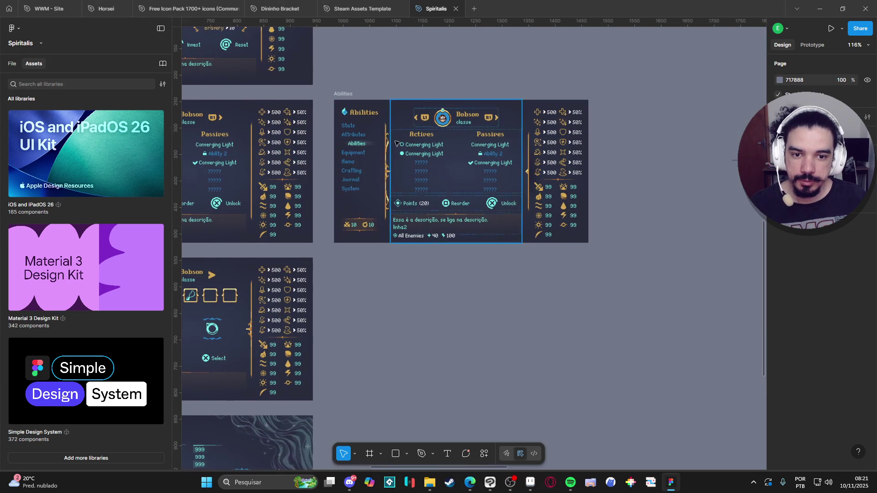
- Duplicate the right-hand Abilities frame with Ctrl+D and place the copy right beneath the Crafting frame
click(350, 93)
scroll(414, 255, down, 3)
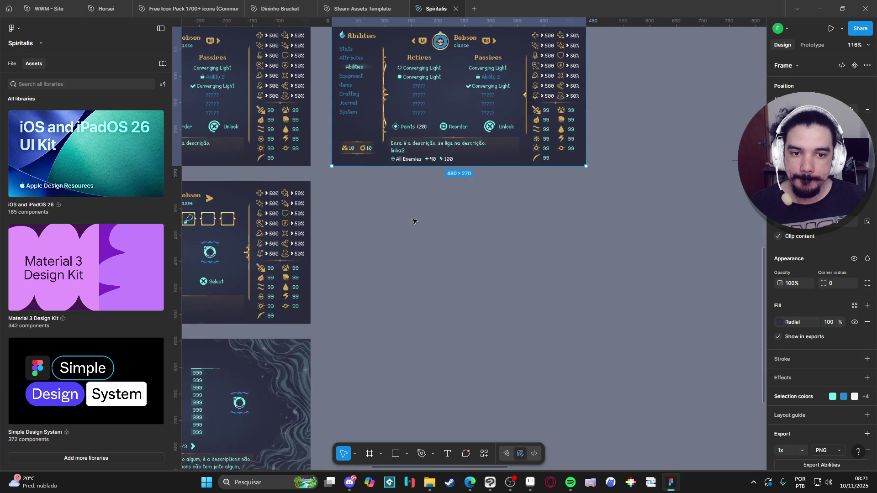
key(ctrl+d)
scroll(419, 241, right, 3)
mouse_move(568, 115)
mouse_down()
mouse_move(396, 300)
mouse_move(528, 137)
mouse_move(547, 180)
mouse_move(545, 112)
mouse_move(351, 333)
mouse_up()
scroll(396, 300, down, 5)
scroll(351, 334, up, 5)
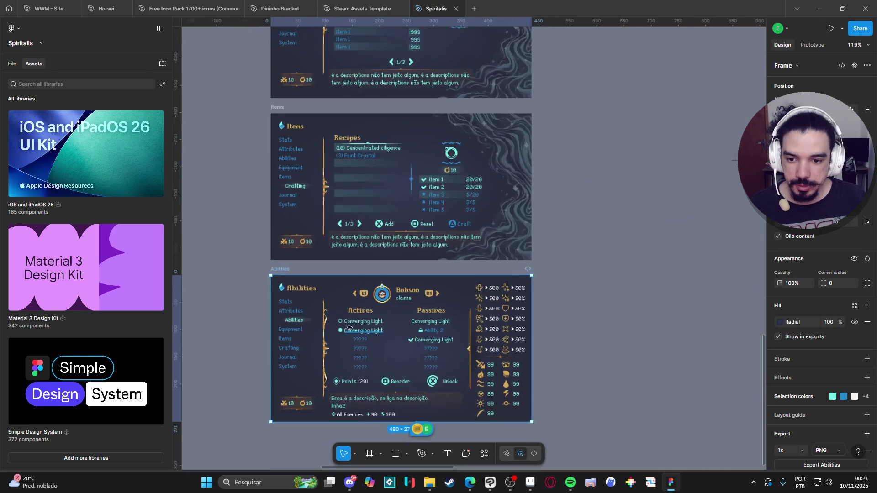
mouse_move(360, 224)
mouse_down()
mouse_move(360, 201)
mouse_move(359, 212)
mouse_up()
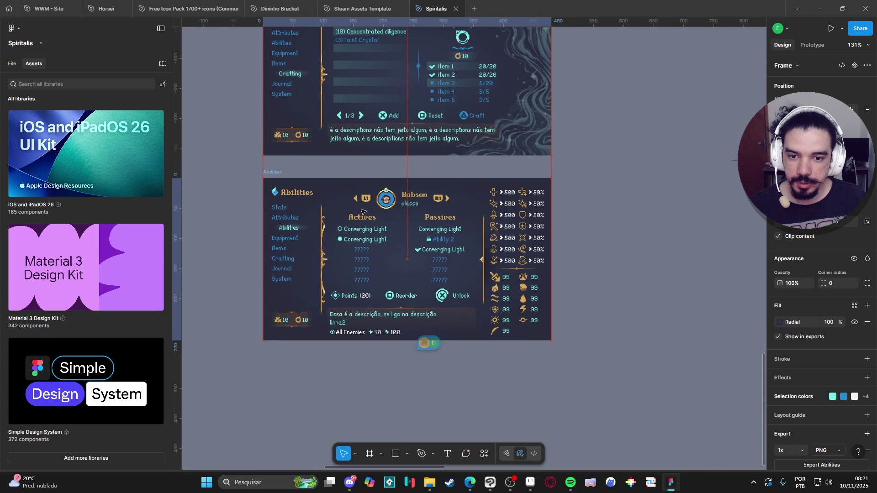
scroll(368, 256, down, 2)
mouse_move(372, 280)
mouse_down()
mouse_move(370, 270)
mouse_move(371, 279)
mouse_up()
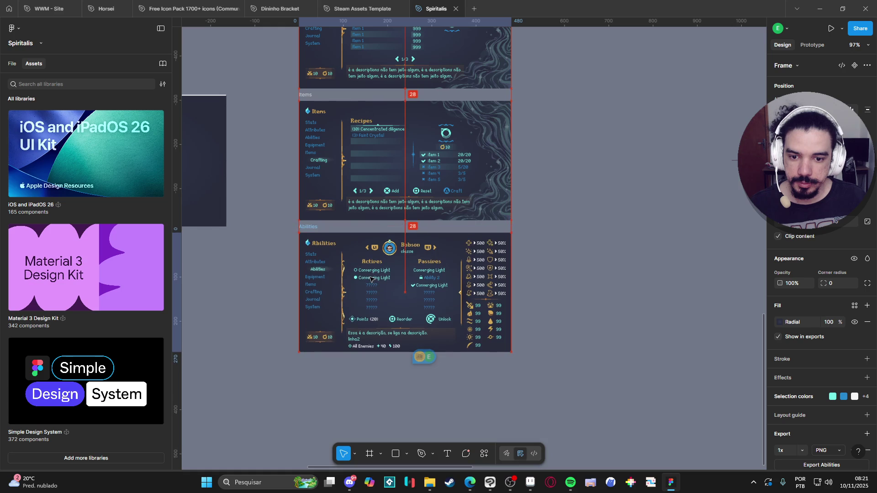
scroll(299, 181, up, 3)
scroll(299, 182, down, 3)
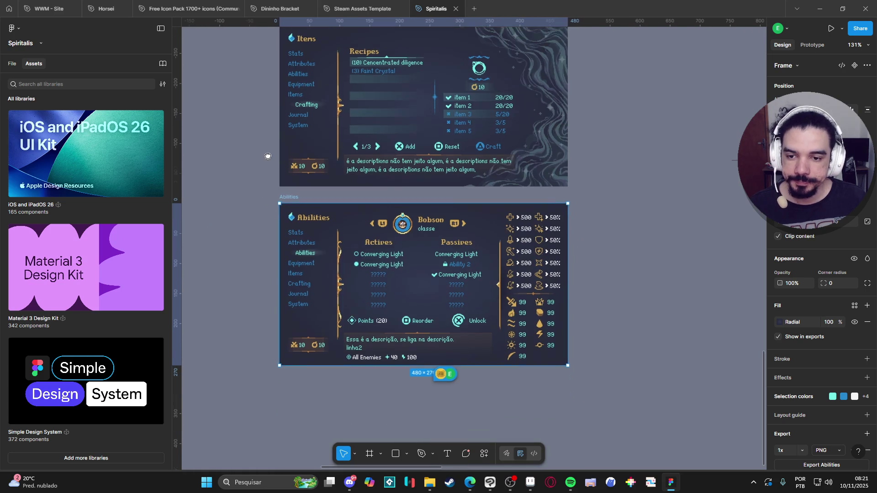
scroll(297, 195, down, 2)
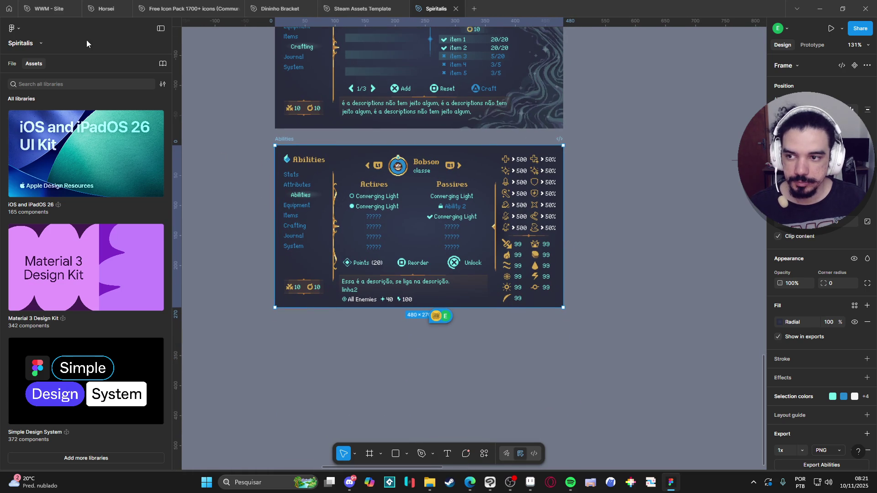
- Move the highlighted attributes entry below System in the Abilities menu's options group
click(12, 64)
double_click(303, 201)
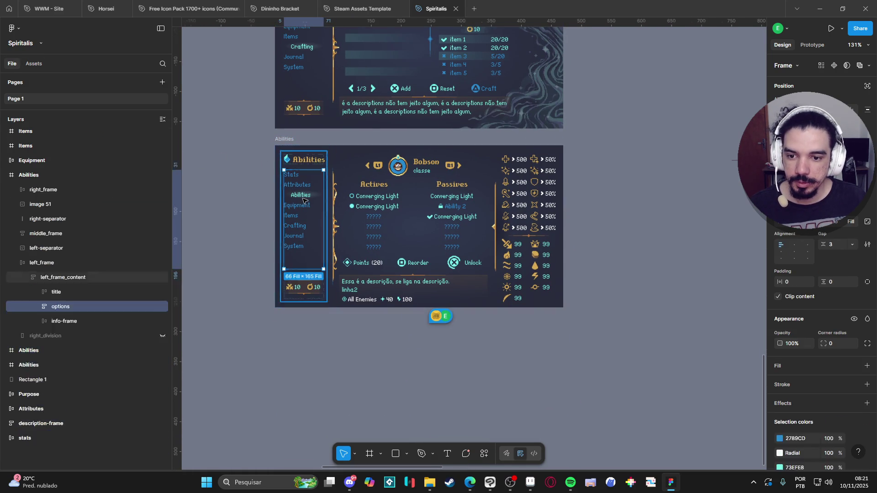
click(302, 197)
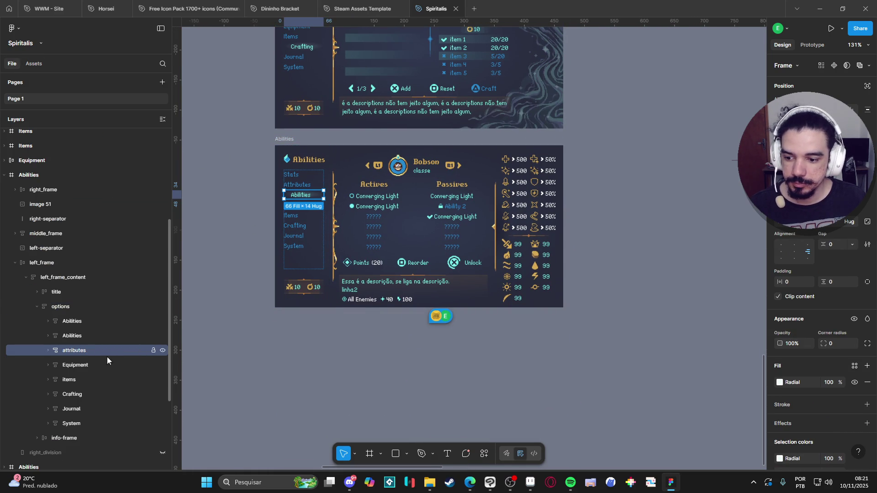
drag(114, 409, 114, 410)
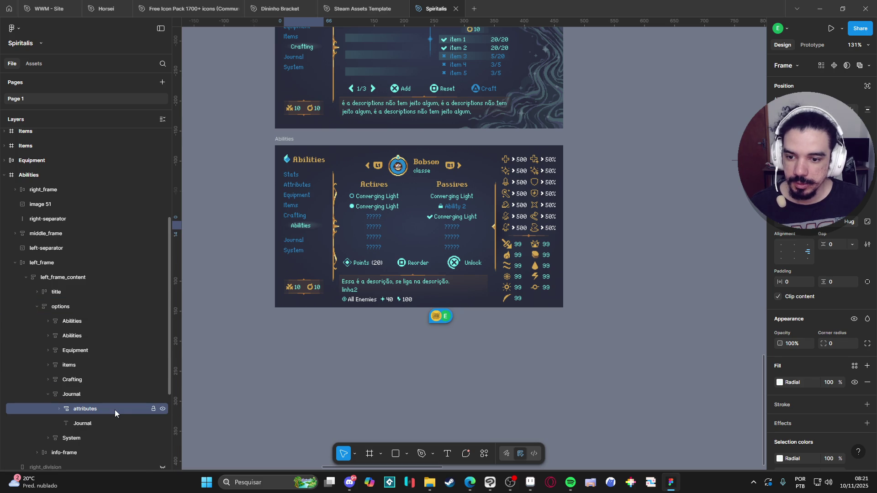
key(ctrl+z)
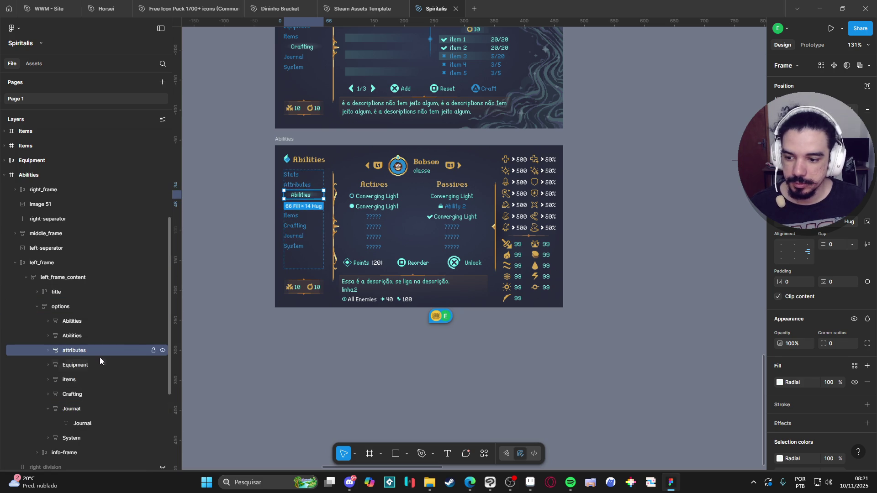
click(48, 409)
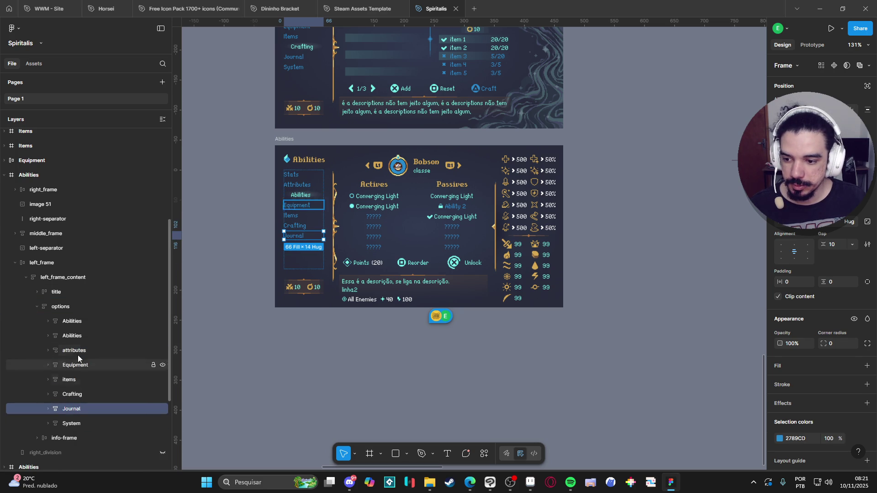
drag(95, 351, 92, 433)
ctrl+scroll(300, 247, up, 5)
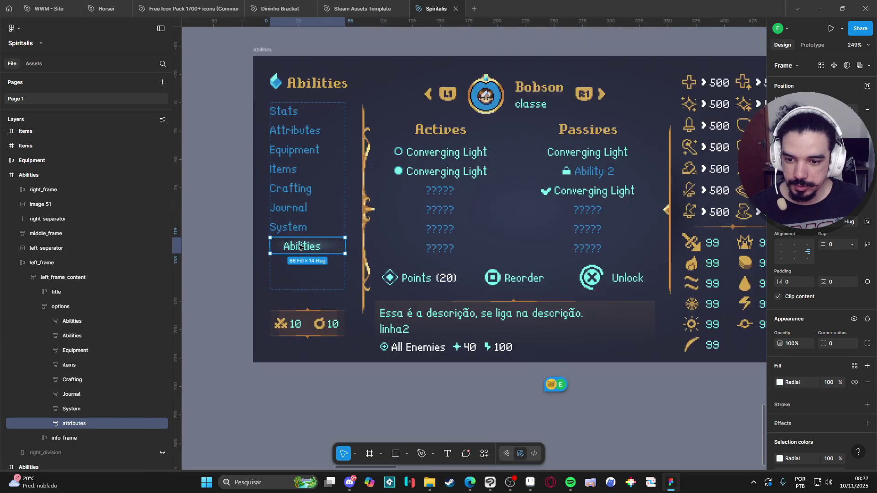
- Relabel the moved entry's text from Abilities to System
double_click(300, 246)
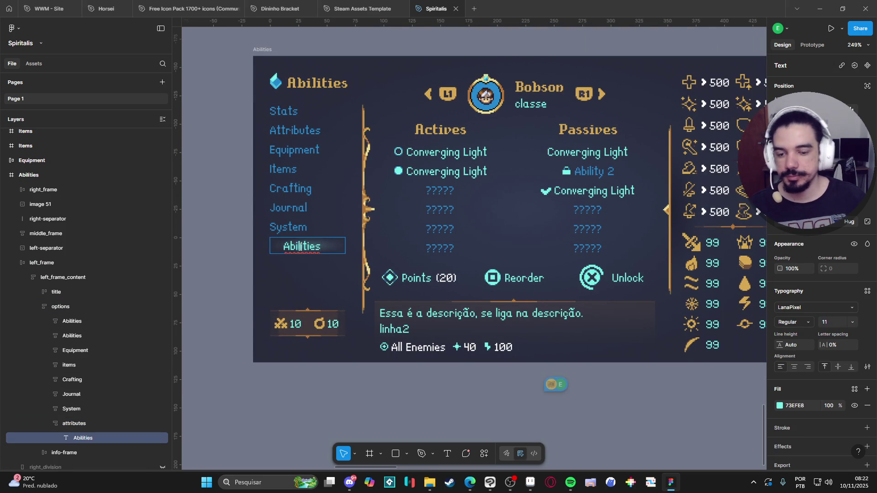
text(System)
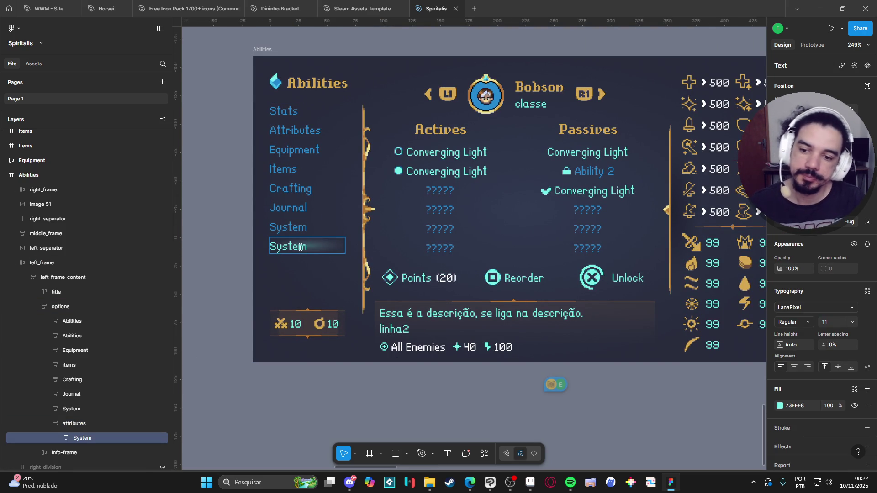
key(ctrl+z)
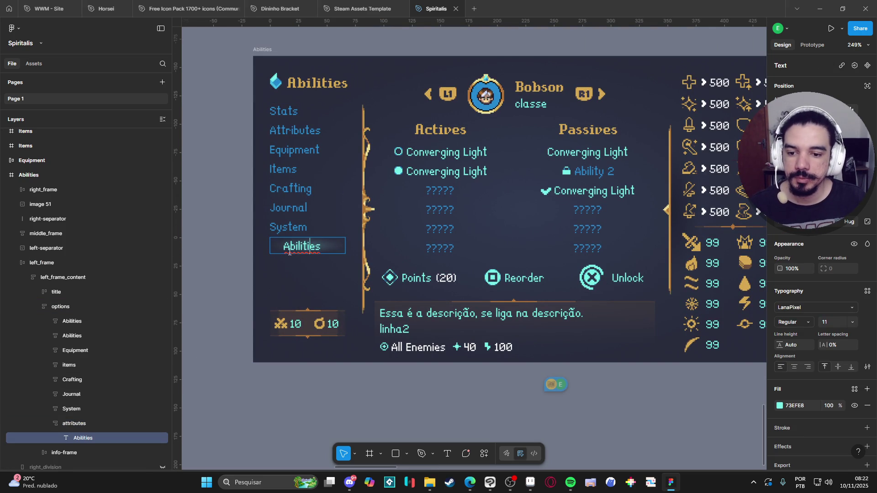
drag(285, 249, 347, 249)
text(System)
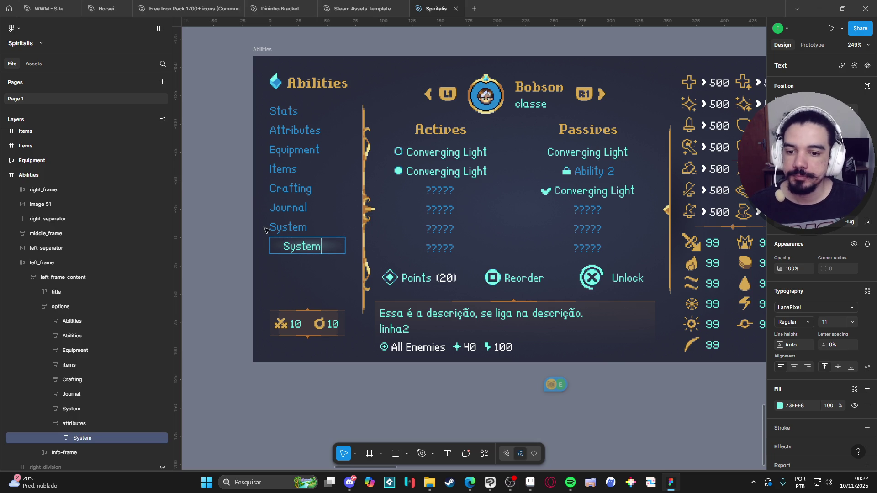
double_click(325, 224)
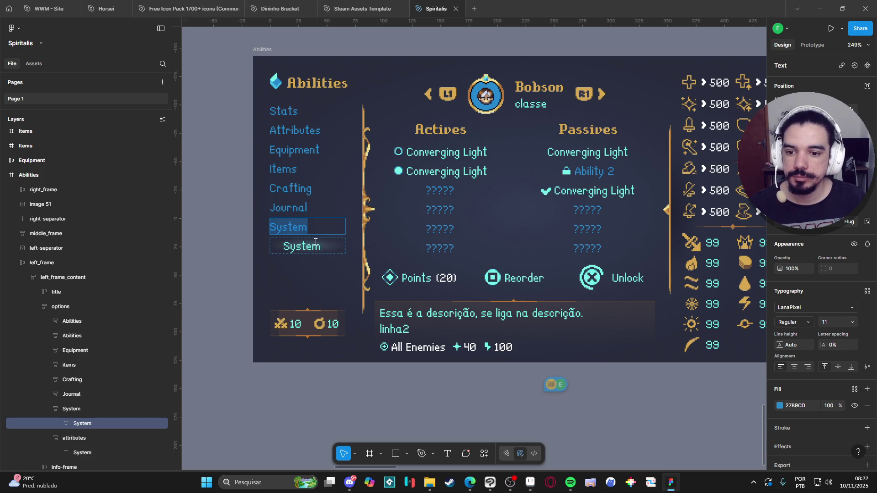
scroll(312, 244, down, 3)
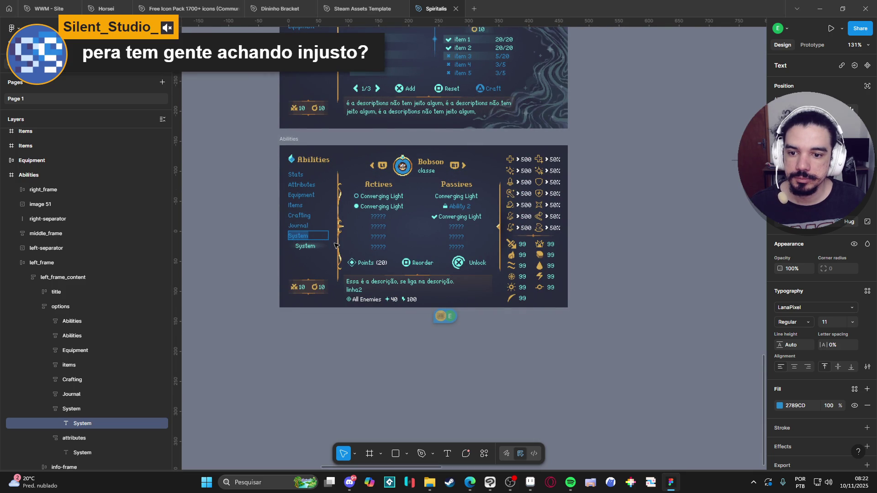
- Select the original plain System entry's frame and delete it
click(84, 404)
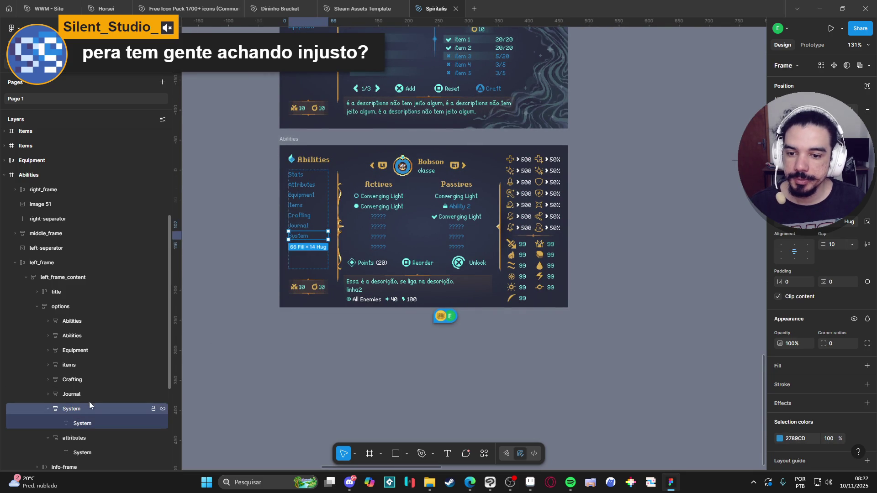
click(299, 226)
click(310, 250)
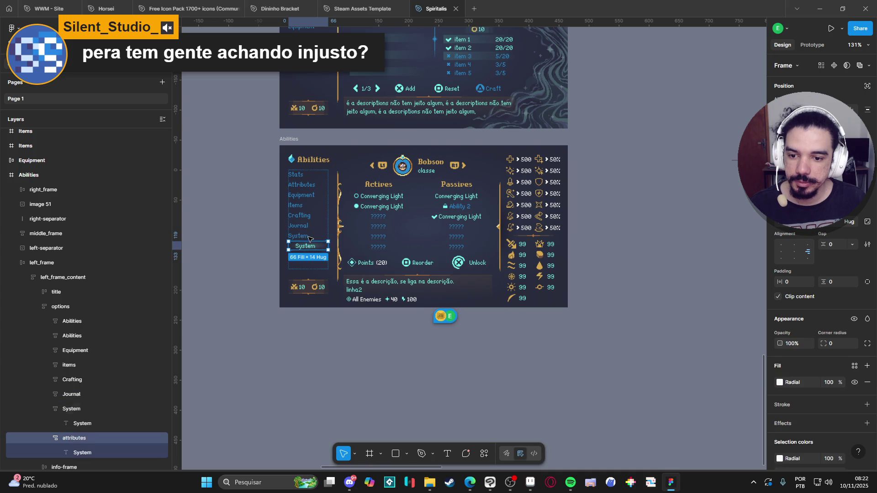
click(311, 242)
key(Delete)
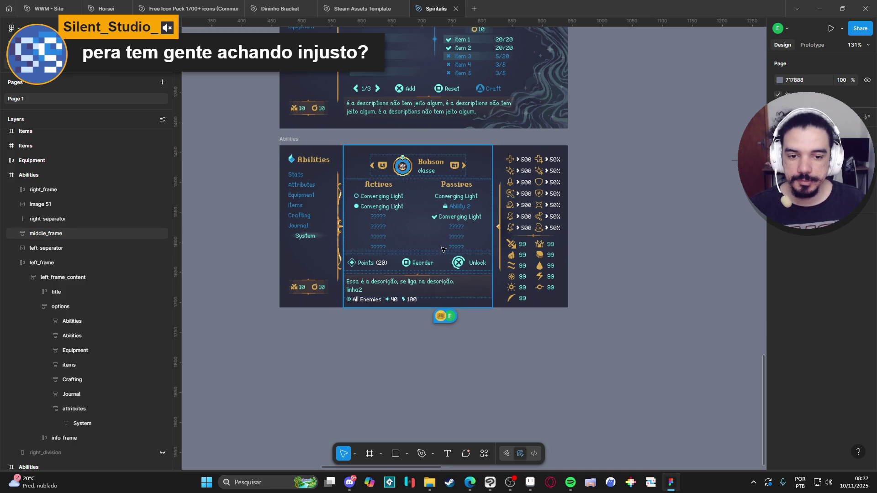
scroll(453, 242, right, 2)
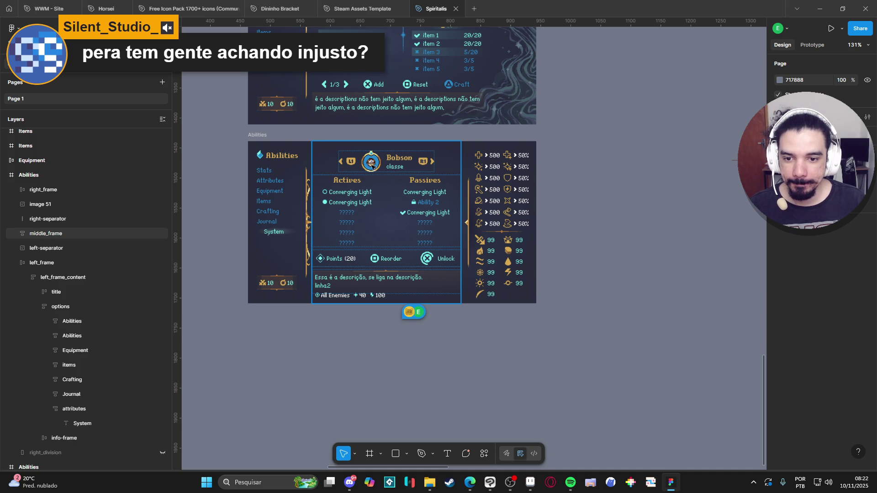
- Delete the character portrait (image 3) between L1 and R1
click(360, 200)
click(364, 206)
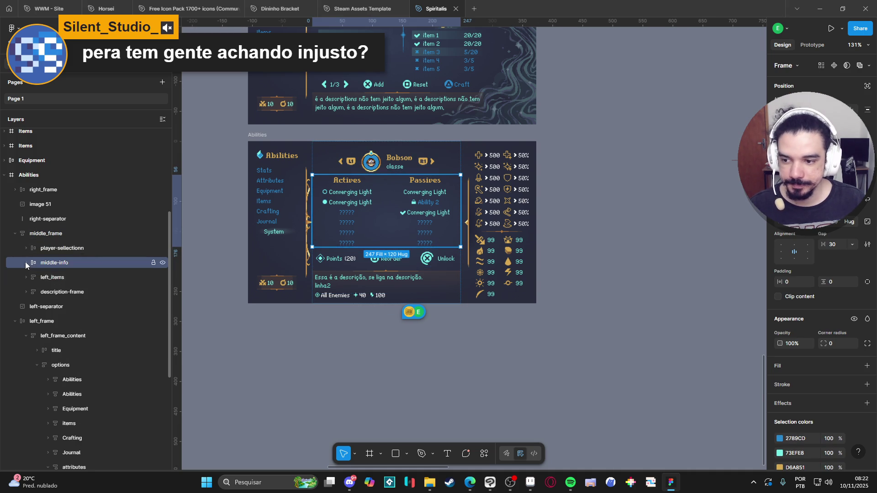
click(29, 264)
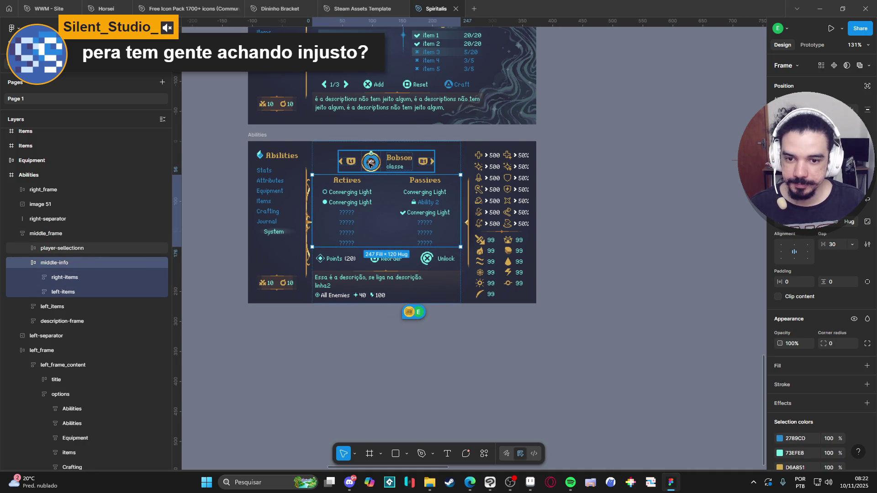
double_click(371, 163)
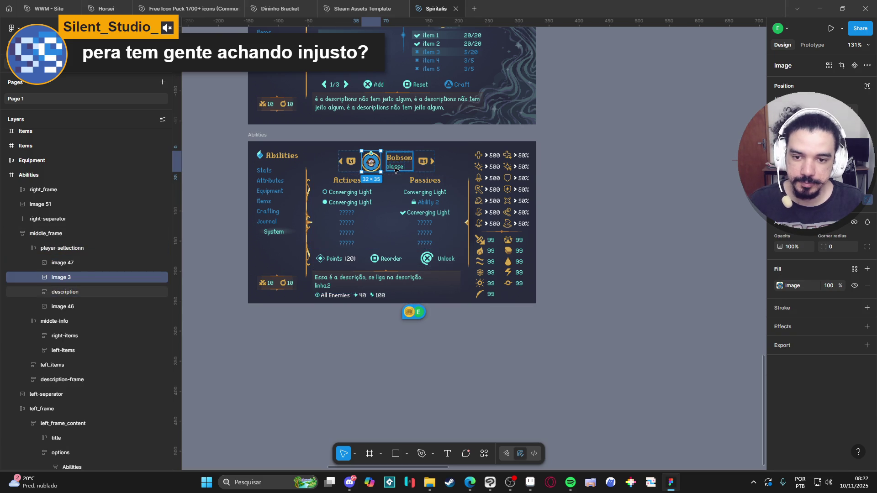
key(Delete)
click(386, 163)
click(386, 164)
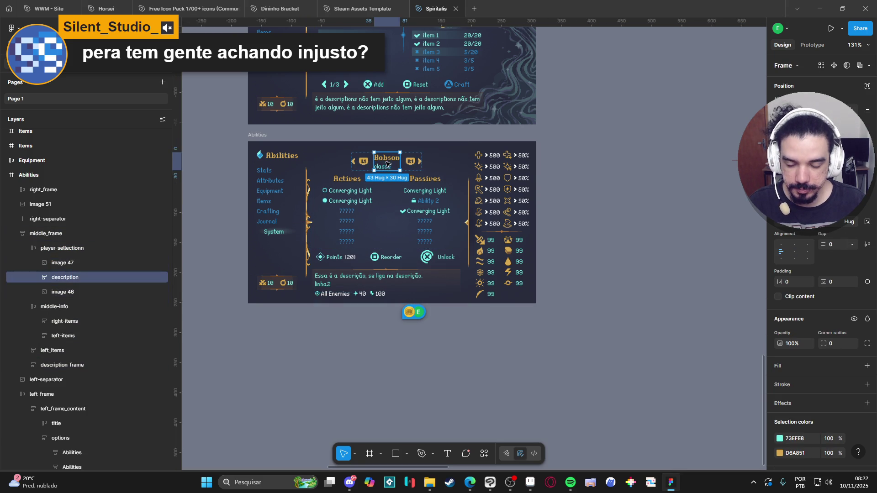
key(Delete)
click(396, 165)
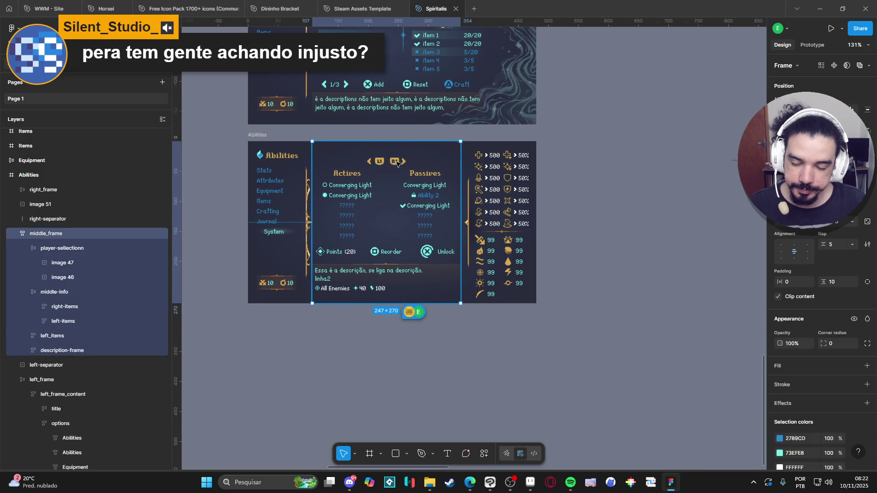
click(390, 164)
key(ctrl+z)
key(ctrl+z)
key(ctrl+z)
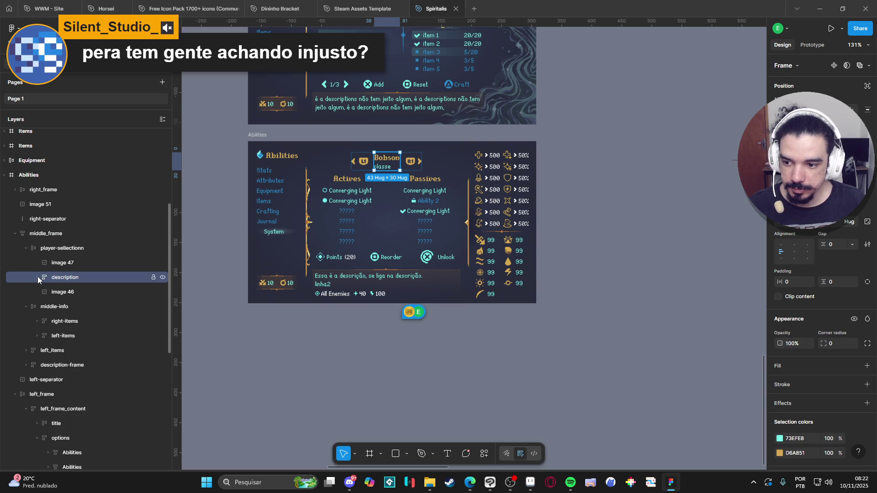
- Delete both Bobson name and class texts, then widen the empty description frame to spread L1 and R1
click(38, 277)
click(69, 291)
shift+click(83, 303)
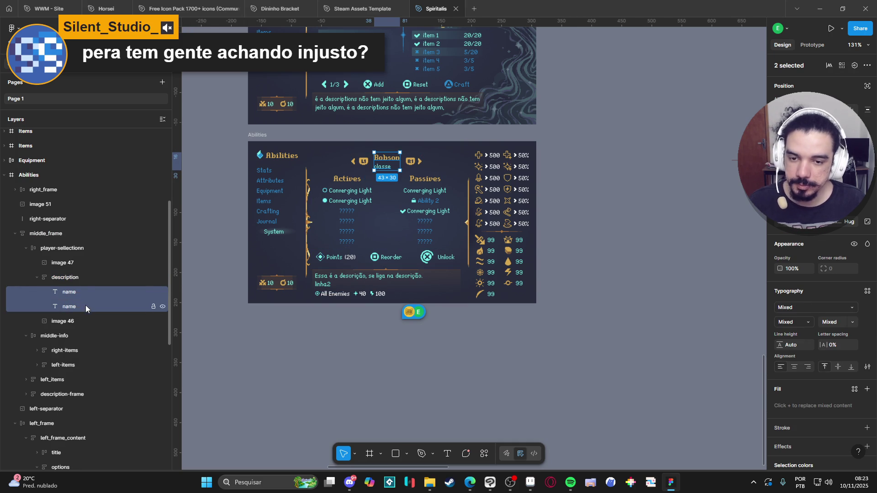
key(Delete)
click(87, 278)
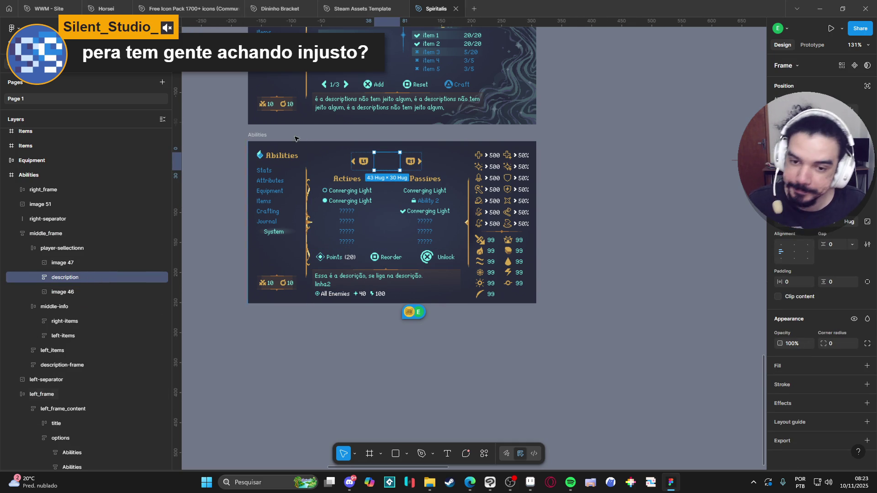
scroll(386, 168, up, 3)
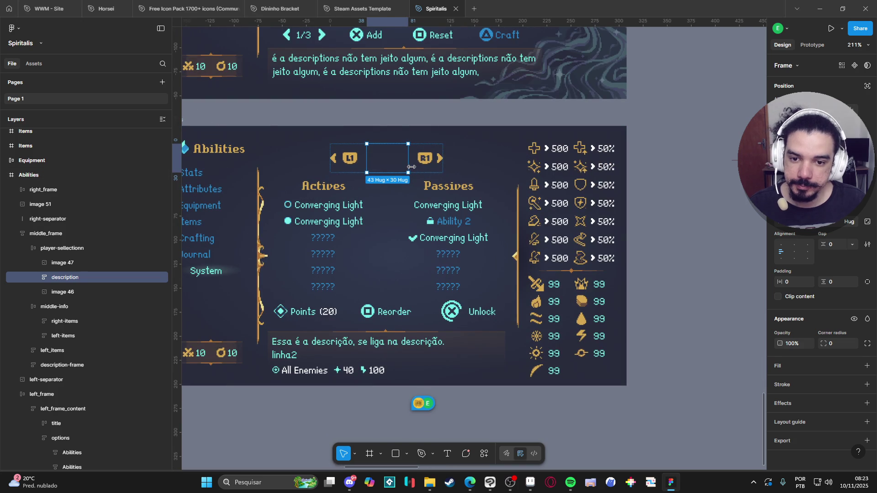
drag(412, 167, 517, 170)
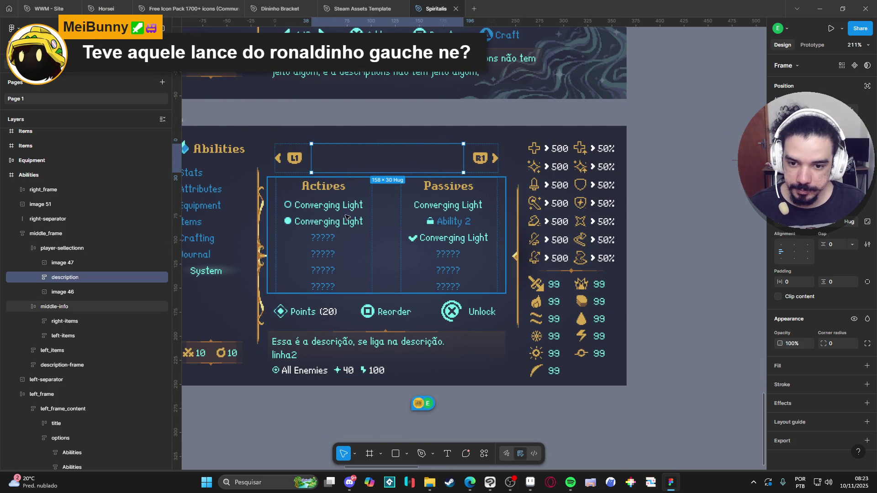
click(594, 168)
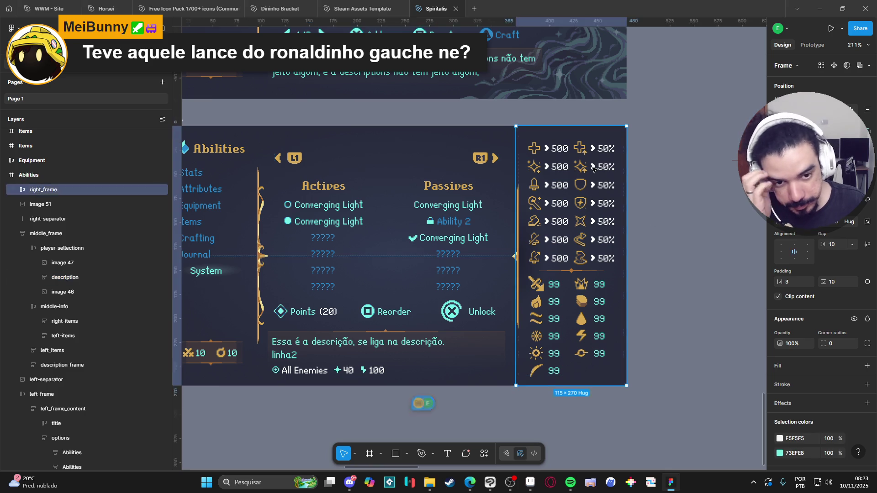
double_click(594, 168)
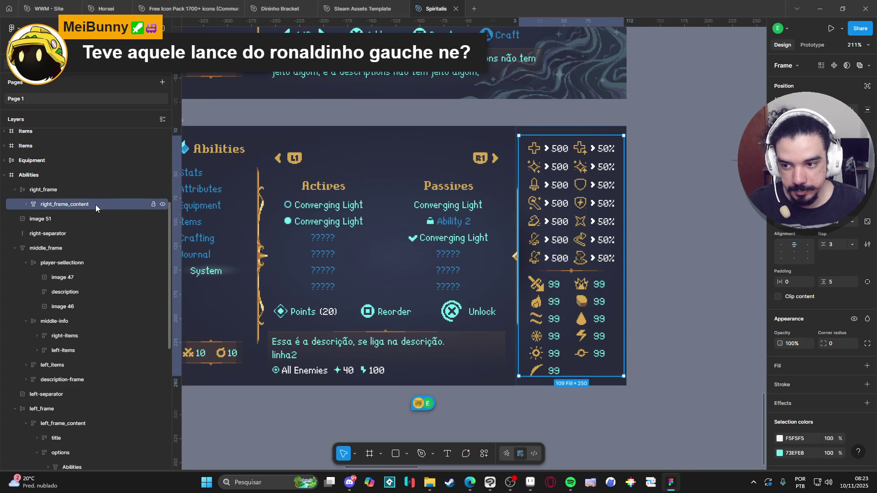
click(26, 204)
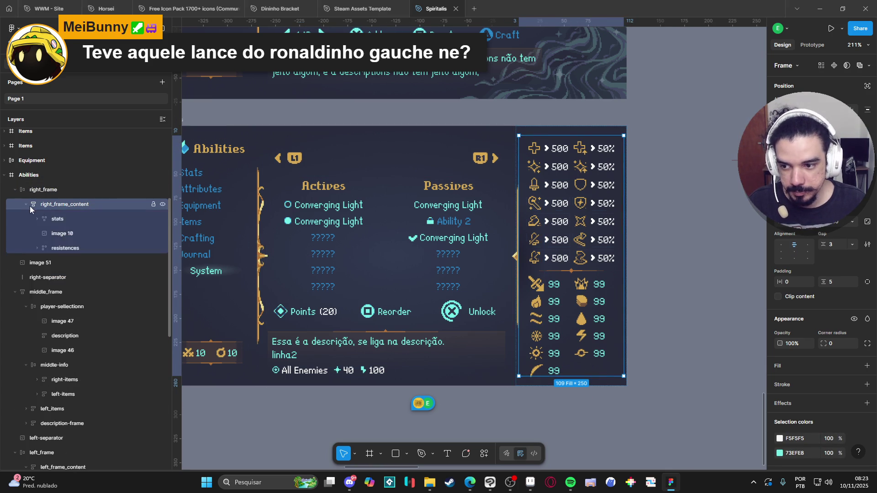
click(58, 220)
shift+click(66, 248)
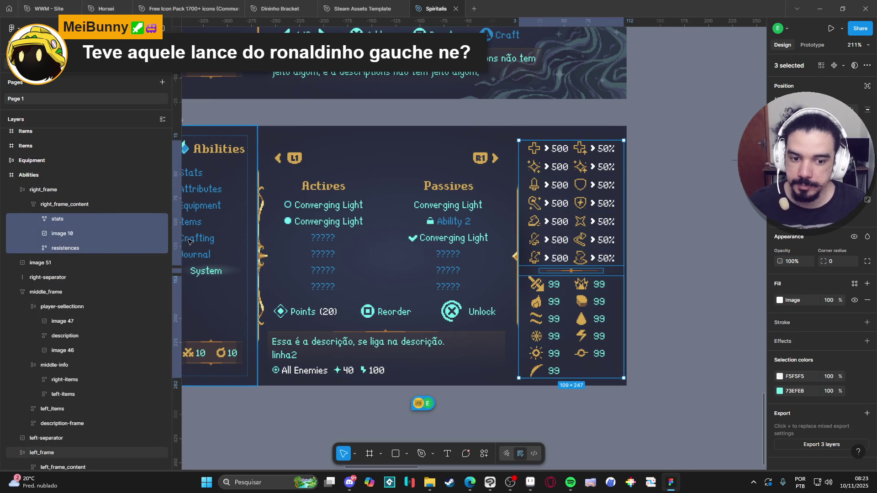
click(374, 245)
click(518, 233)
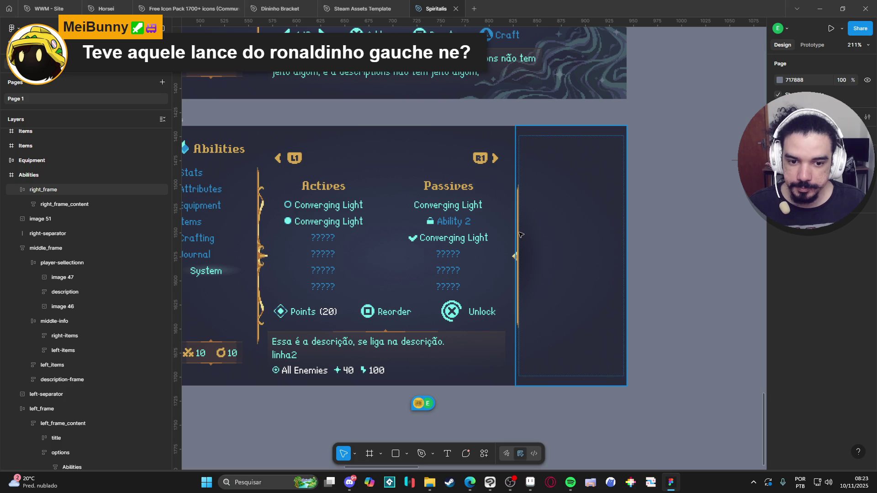
click(520, 234)
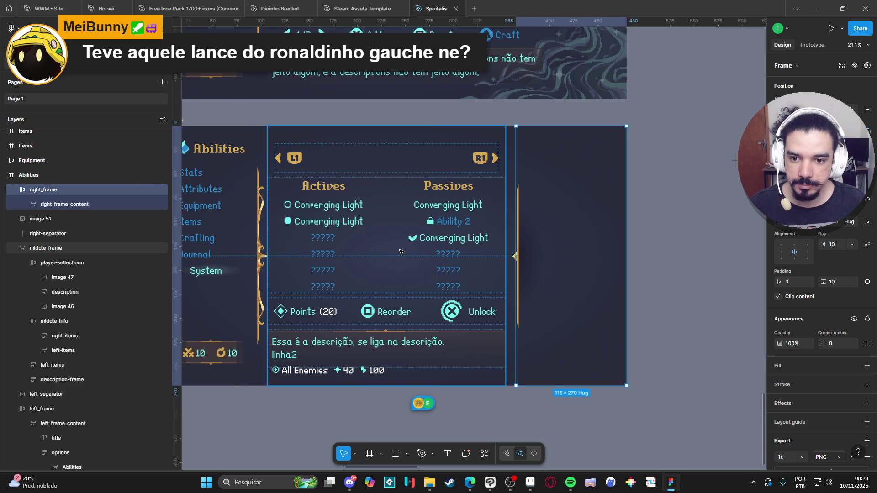
scroll(400, 252, down, 5)
scroll(409, 204, up, 5)
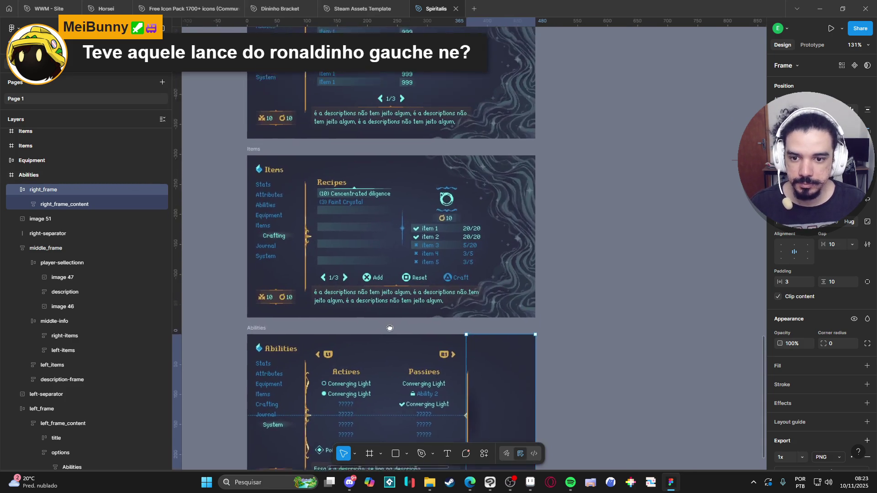
scroll(409, 205, up, 3)
scroll(402, 183, down, 7)
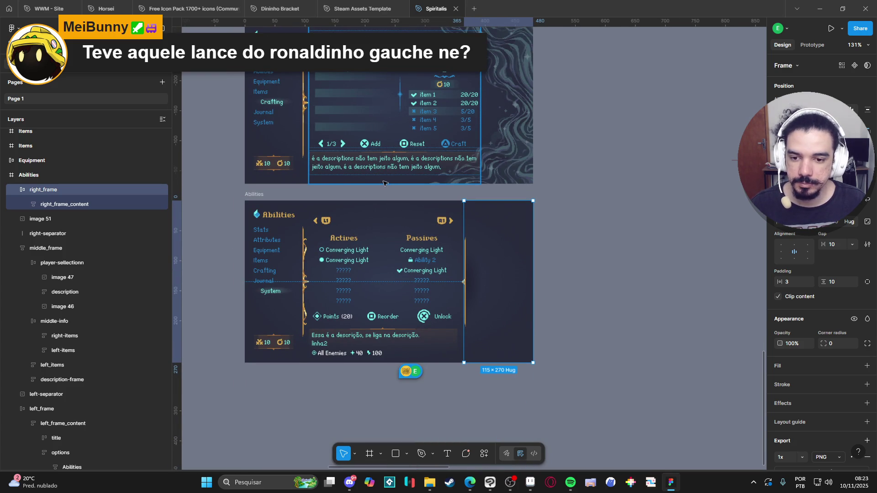
scroll(387, 237, up, 2)
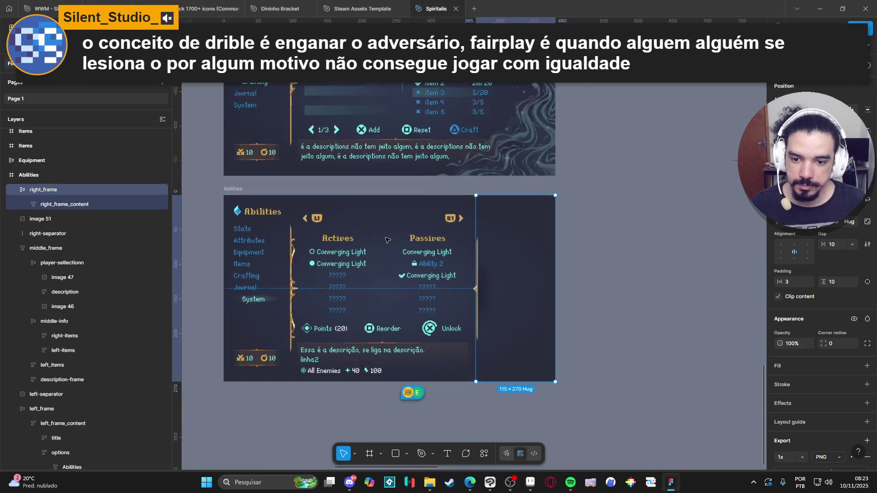
scroll(387, 240, up, 3)
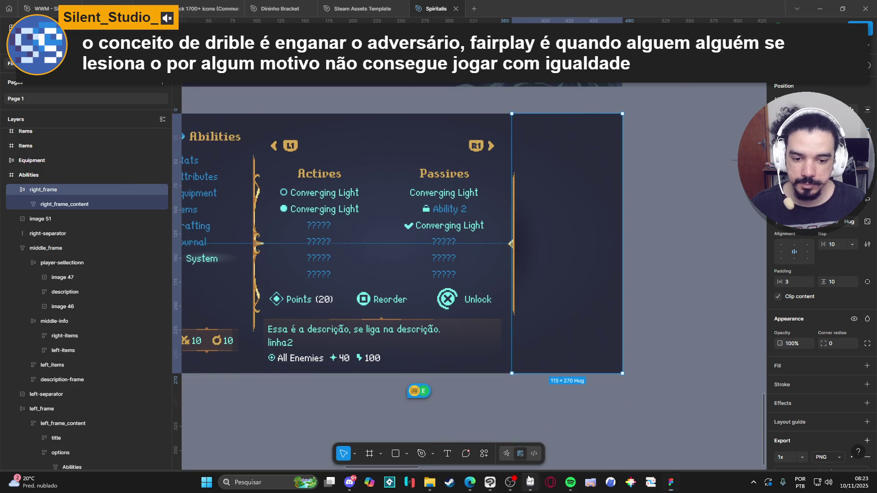
click(529, 481)
scroll(349, 214, down, 1)
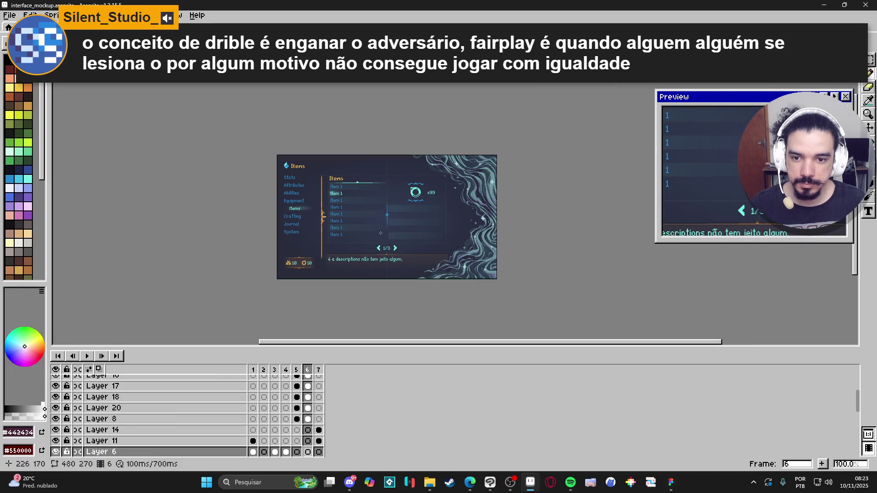
click(319, 370)
click(274, 370)
click(286, 370)
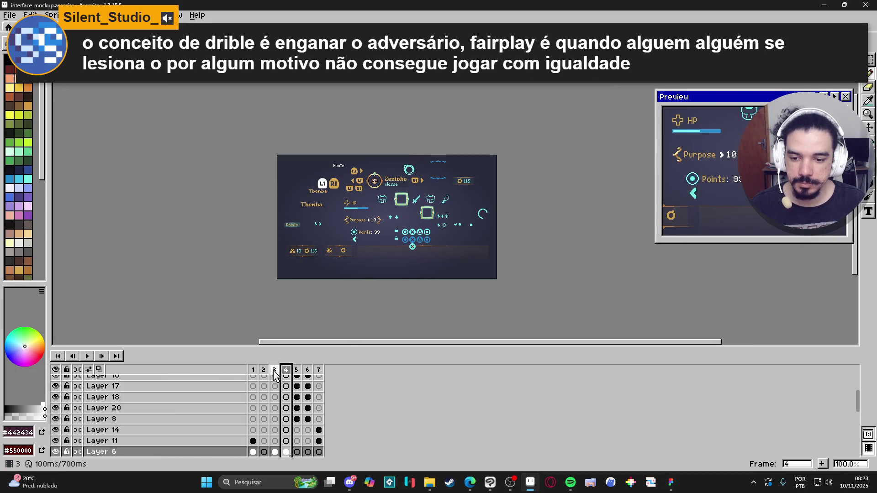
click(274, 370)
click(253, 370)
click(264, 370)
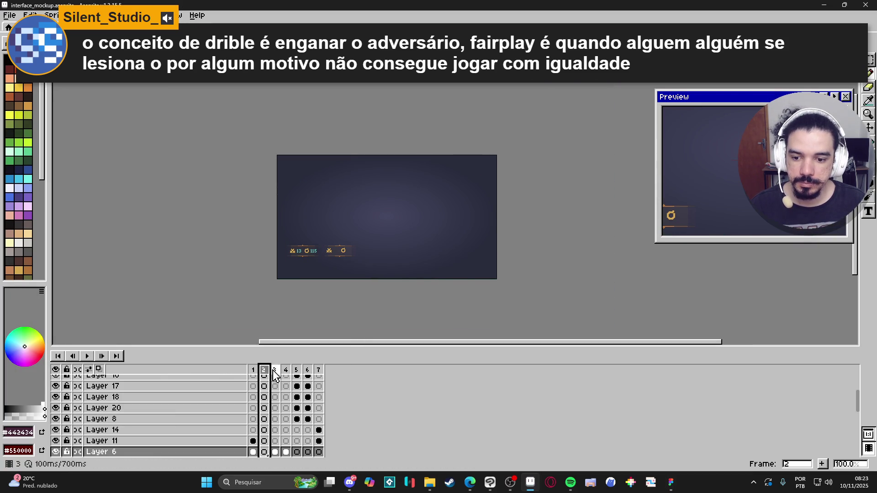
click(275, 371)
click(296, 370)
click(319, 370)
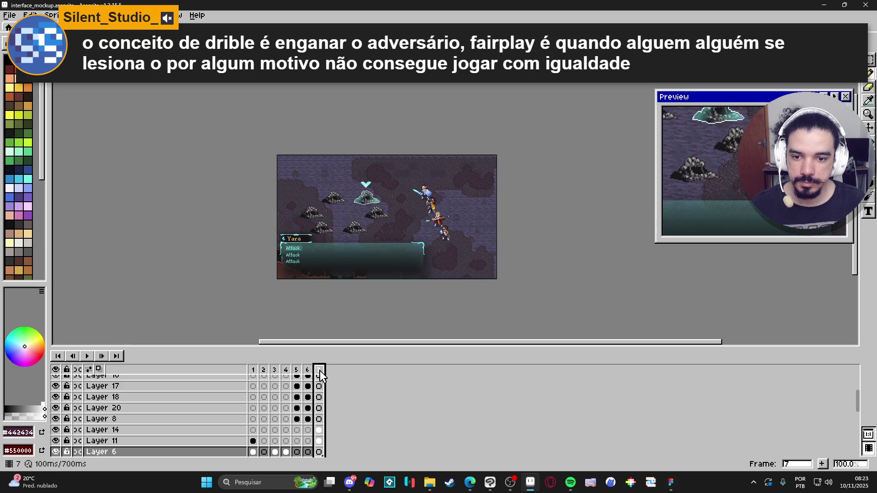
click(308, 370)
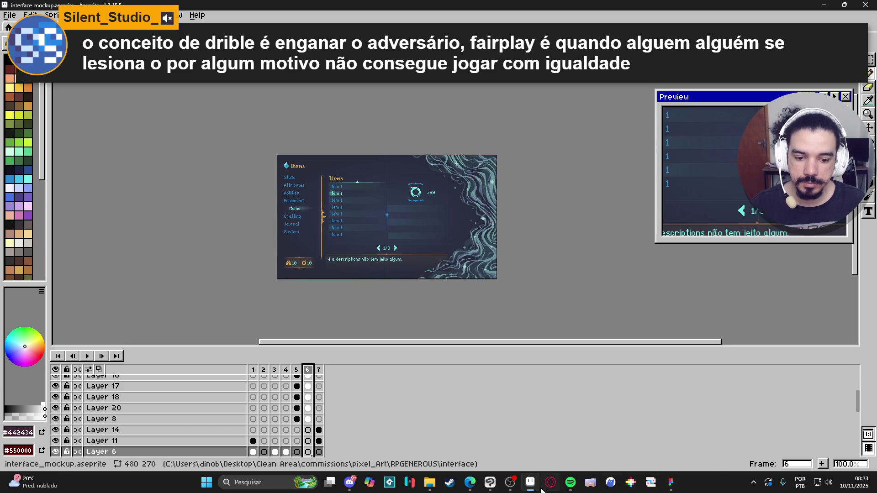
mouse_move(651, 483)
mouse_down()
mouse_move(633, 482)
mouse_move(651, 482)
mouse_up()
- Bring Figma back to the front and look over the Abilities frame design
click(671, 483)
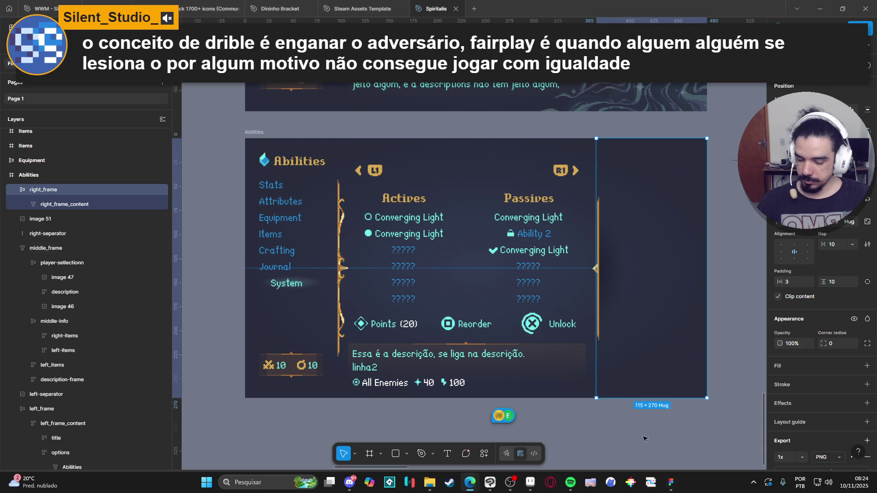
click(510, 482)
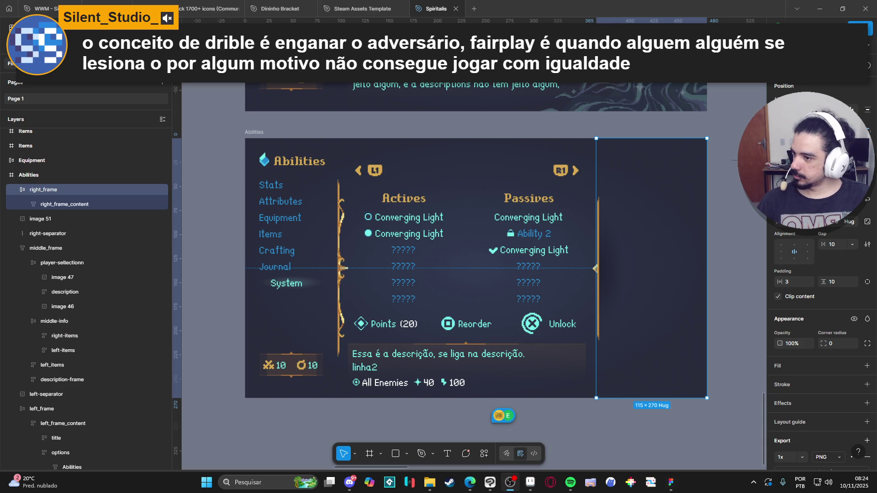
key(alt+Tab)
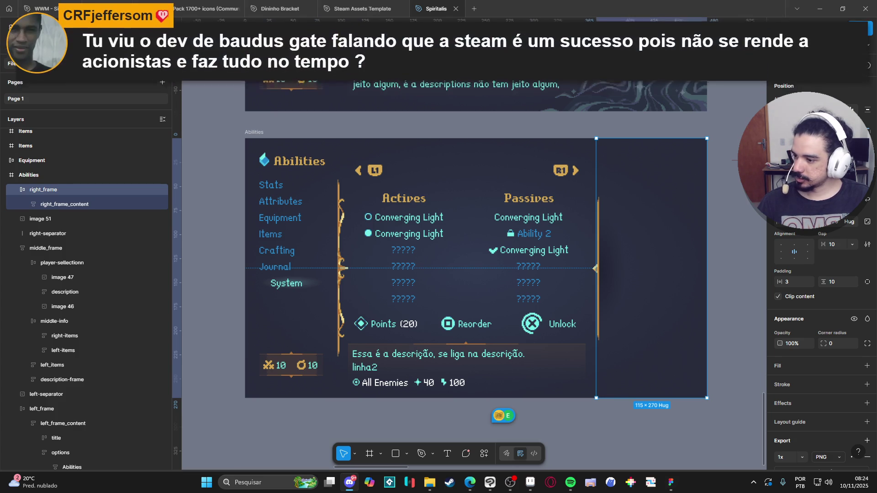
key(alt+Tab)
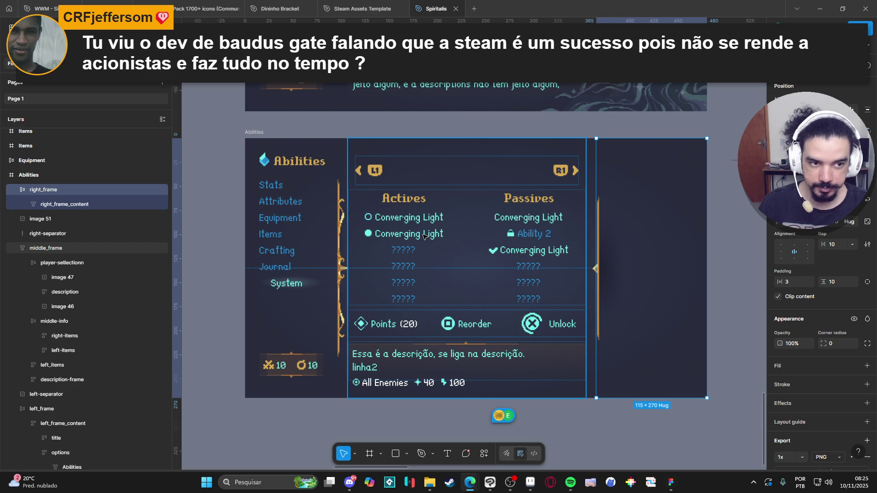
mouse_move(505, 422)
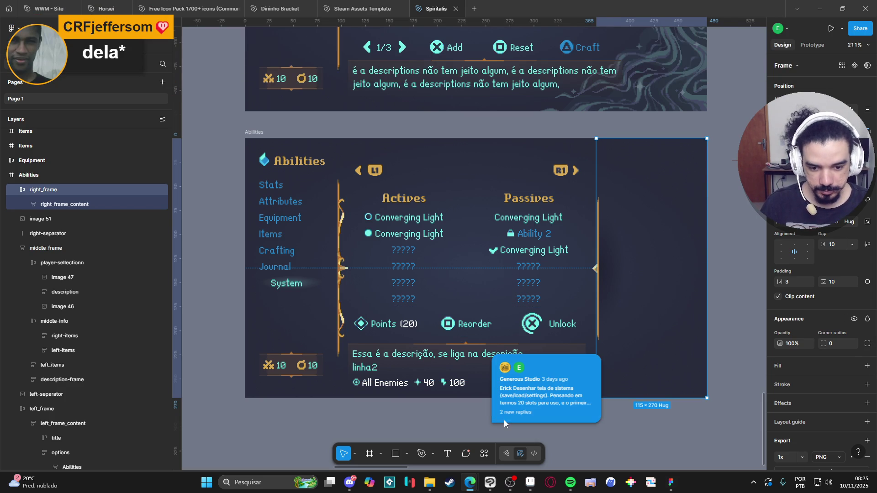
click(512, 422)
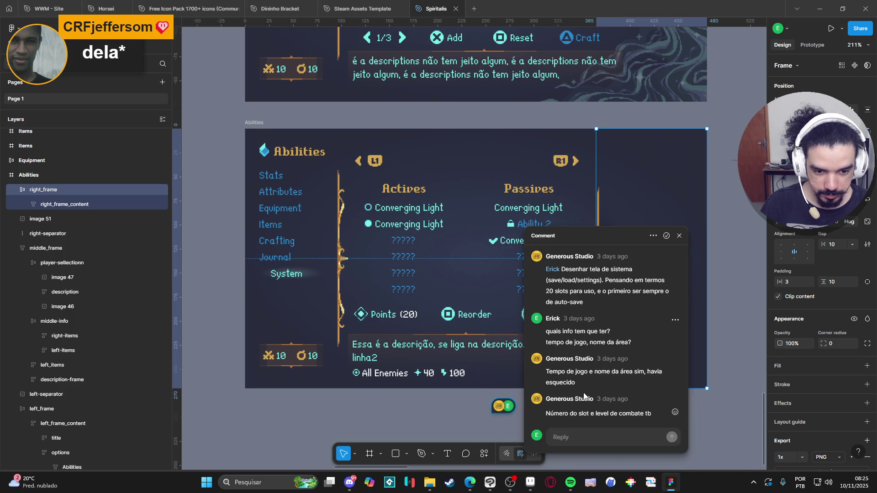
mouse_move(604, 401)
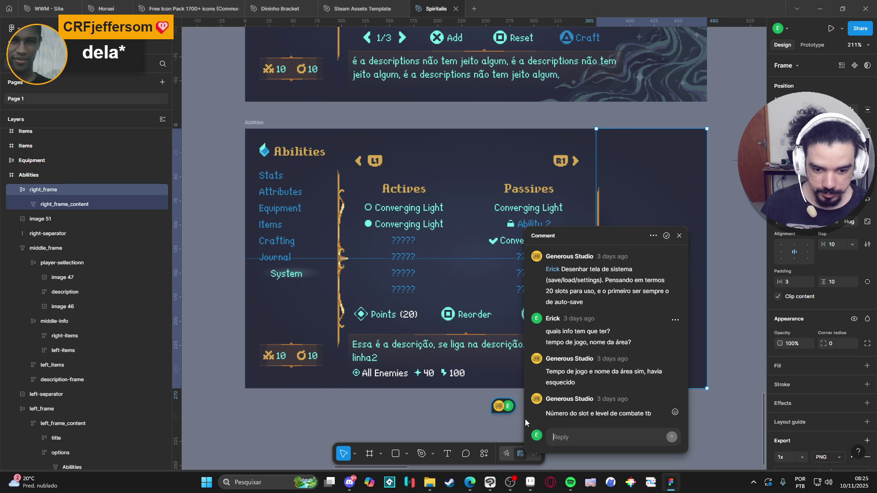
click(398, 413)
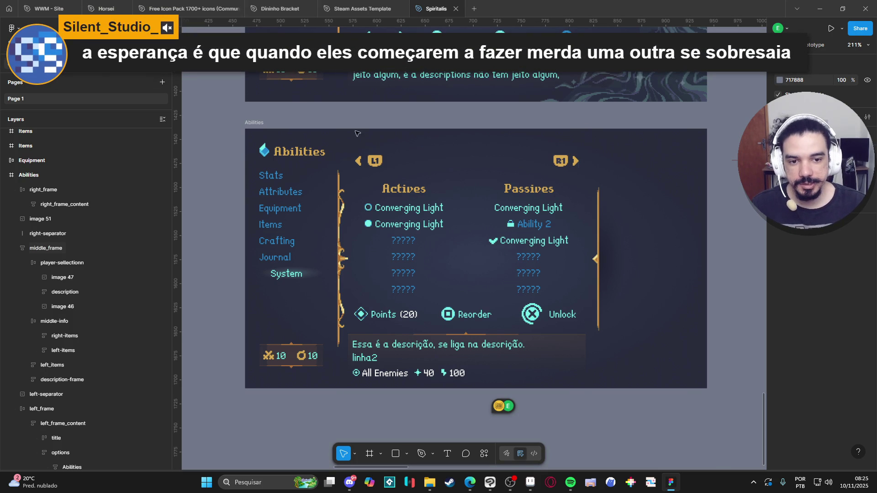
double_click(558, 166)
double_click(463, 156)
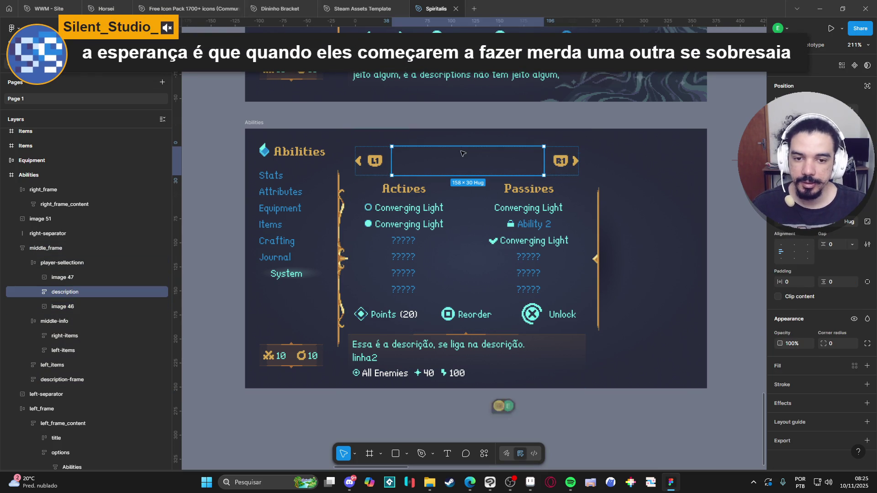
key(Escape)
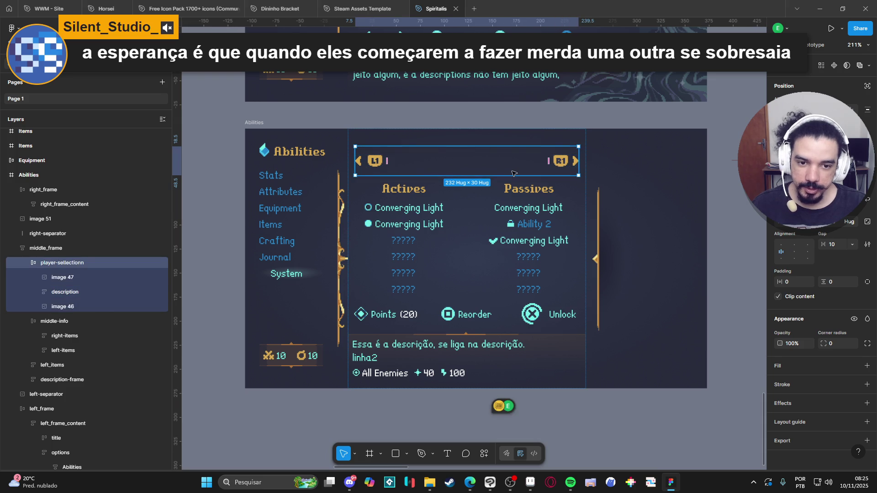
click(74, 277)
click(72, 262)
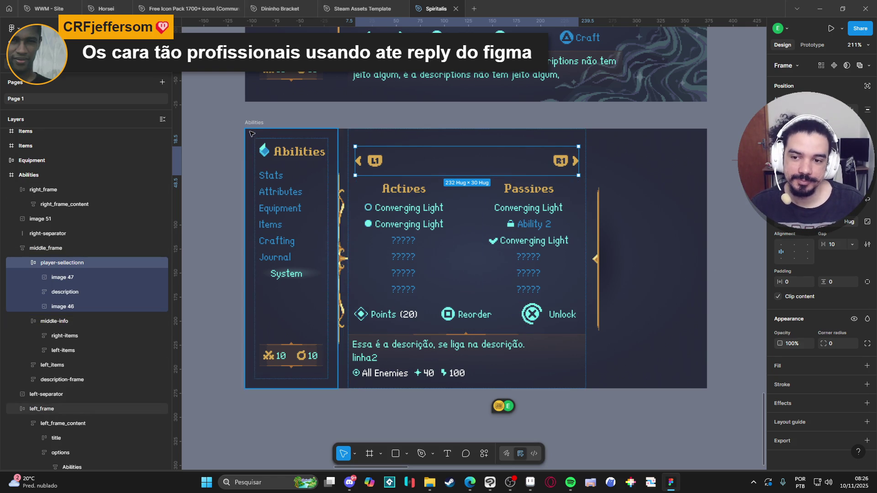
- Export the whole Abilities frame as a 1x PNG named 'system' into the RPGENEROUS interface folder
click(254, 122)
scroll(804, 371, down, 3)
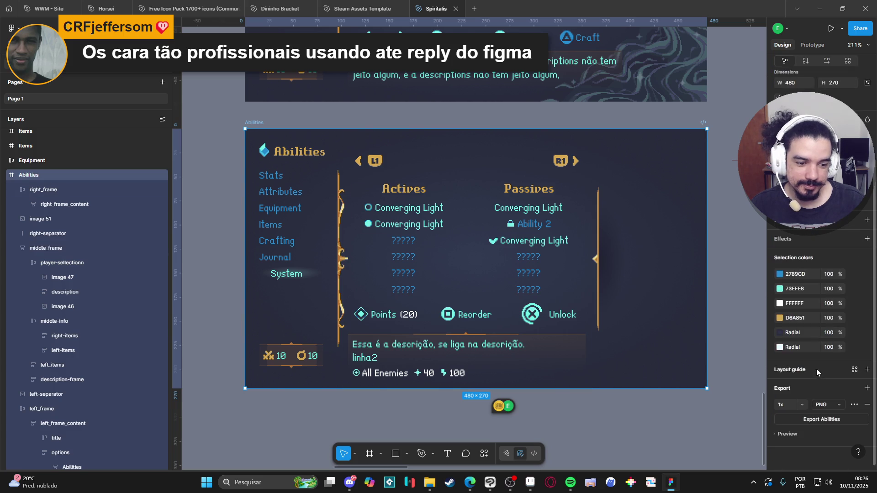
click(851, 420)
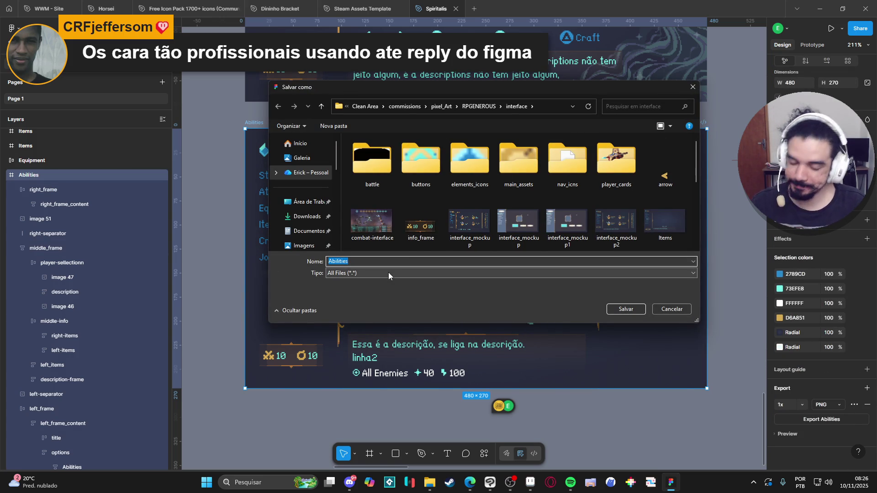
text(system)
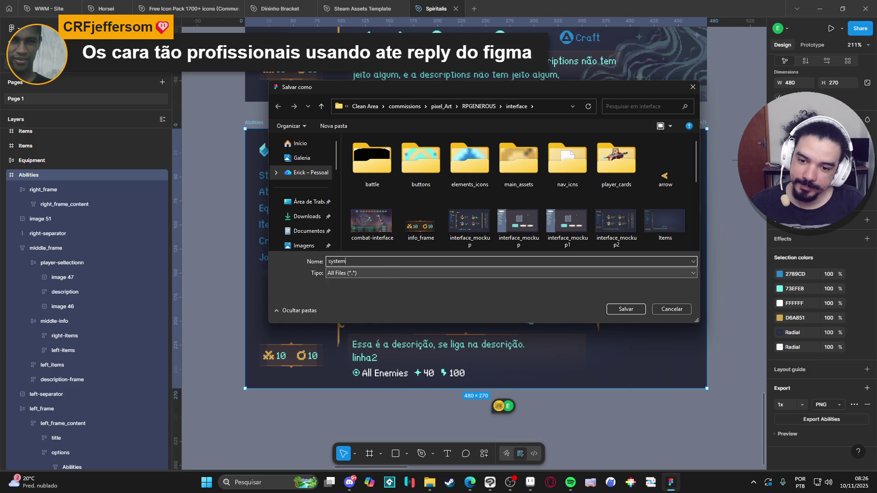
click(622, 309)
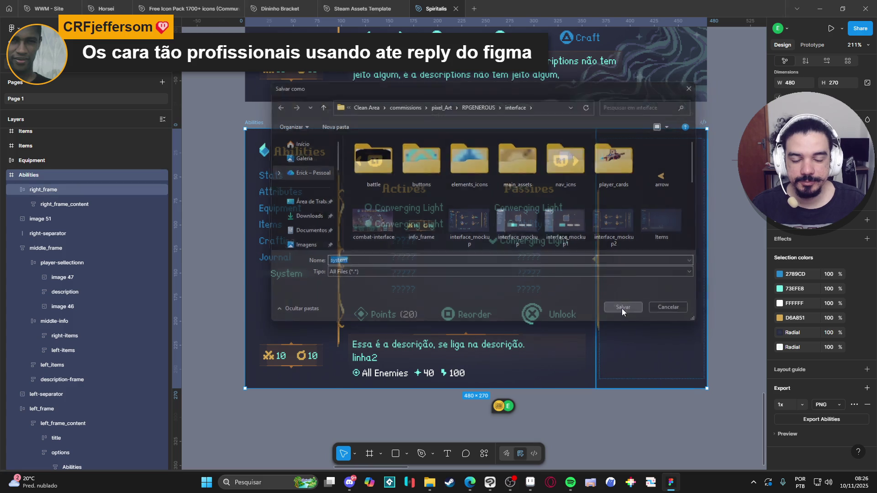
scroll(618, 412, right, 1)
scroll(619, 412, down, 1)
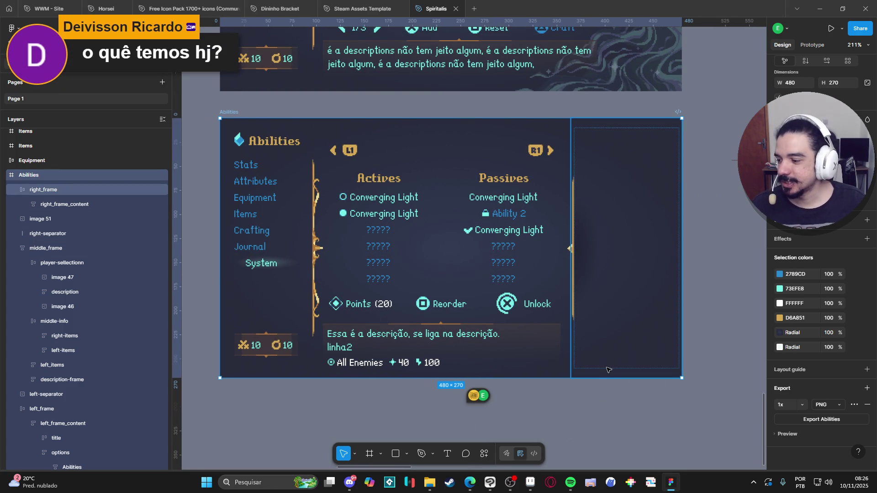
- Check that the system image is in the interface folder, then bring Aseprite's mockup forward
scroll(589, 398, down, 1)
scroll(589, 398, left, 1)
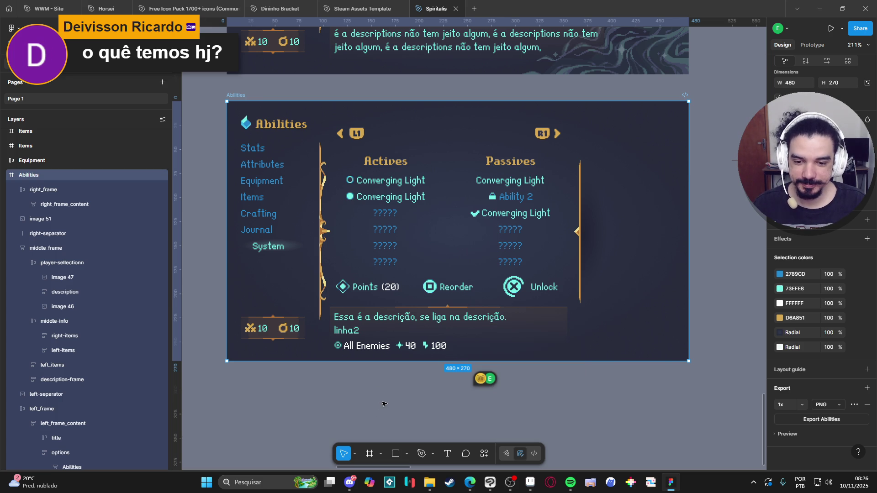
scroll(383, 404, down, 1)
click(430, 482)
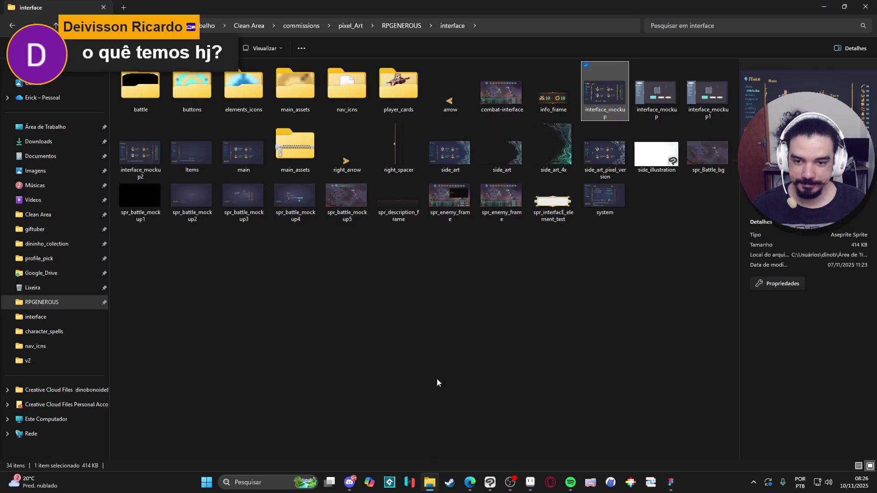
click(602, 212)
click(430, 482)
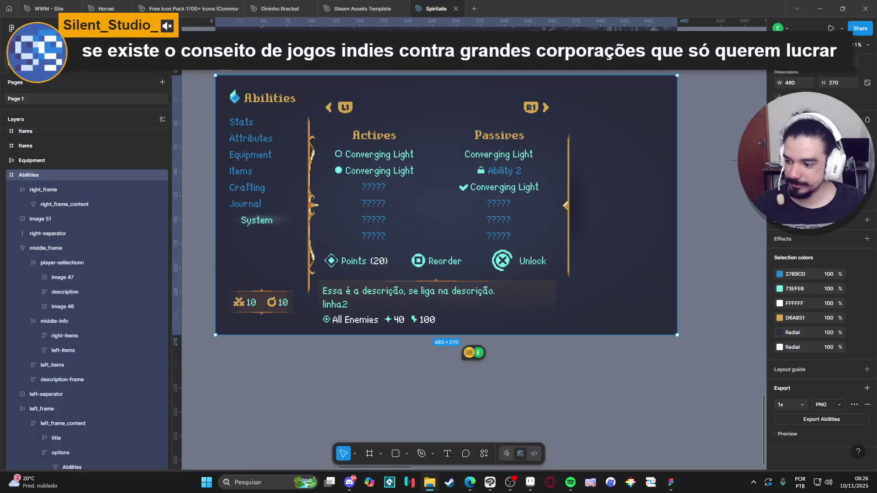
click(530, 483)
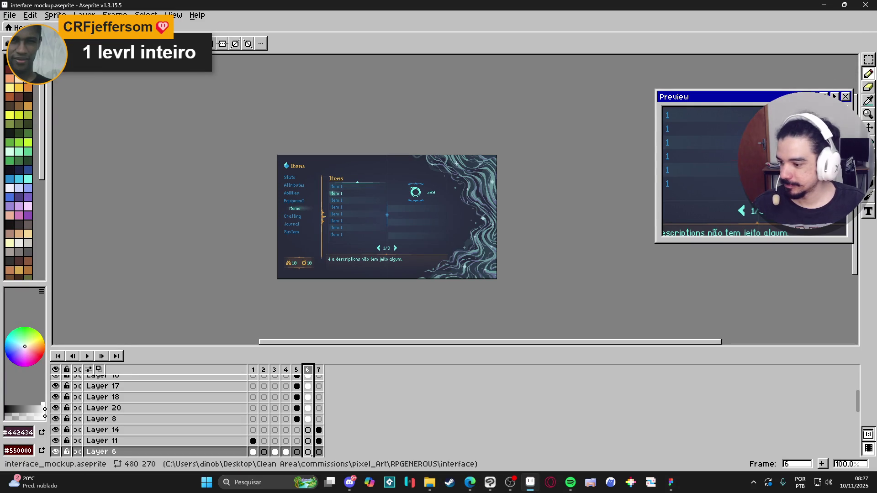
drag(386, 18, 234, 76)
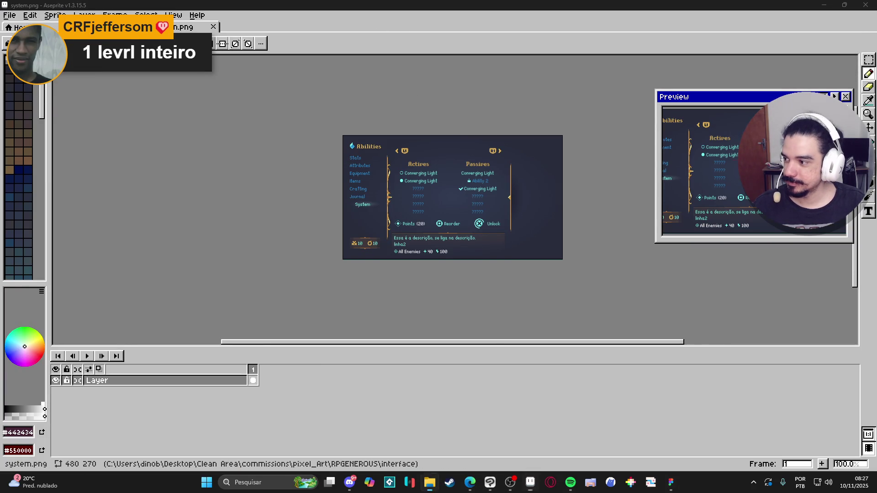
scroll(491, 203, up, 1)
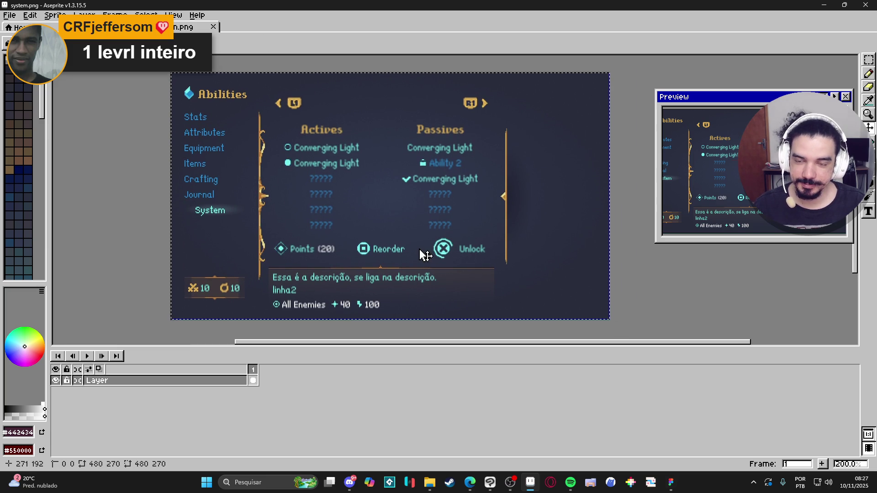
key(ctrl+a)
key(ctrl+d)
key(b)
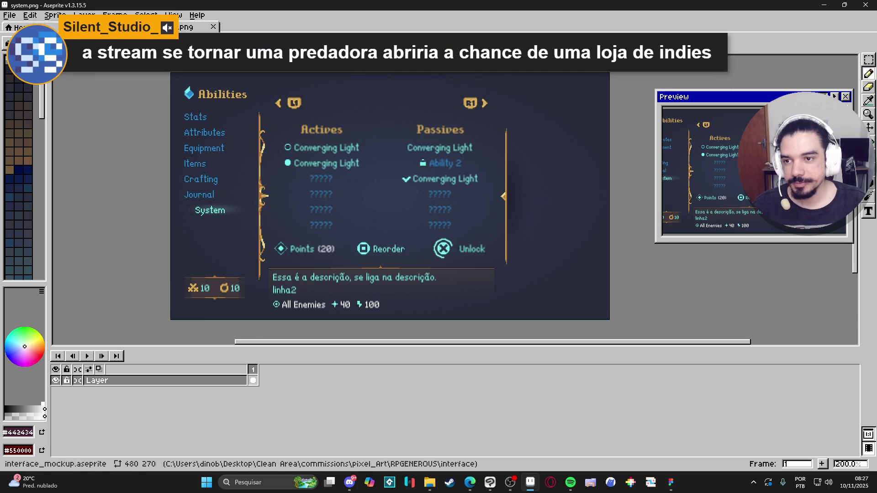
click(105, 27)
click(185, 28)
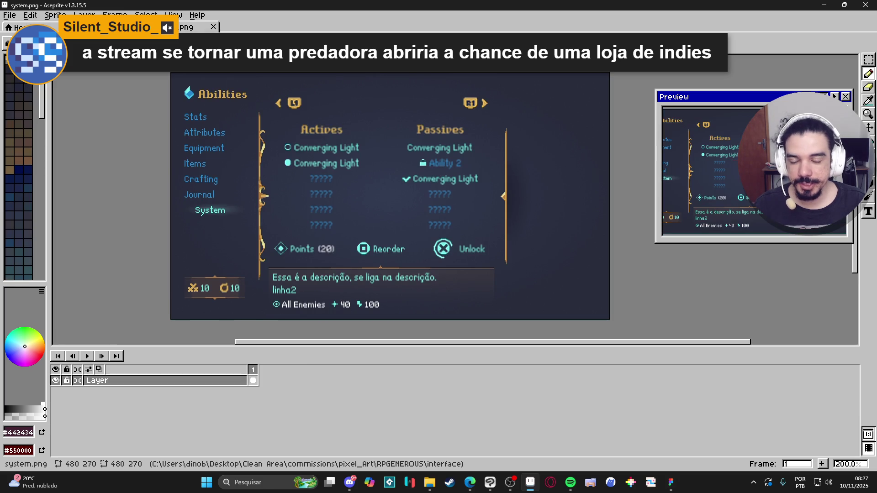
drag(316, 160, 312, 161)
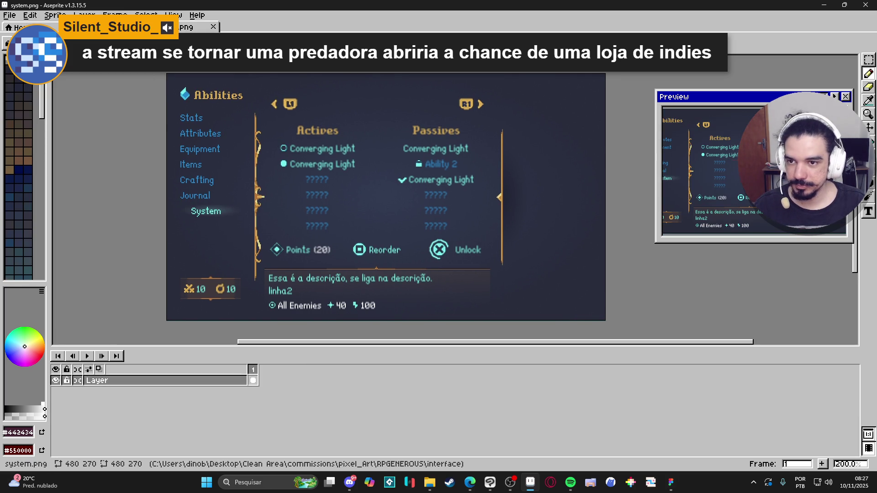
click(150, 26)
- Switch from system.png to the interface_mockup document showing its Items frame
click(203, 29)
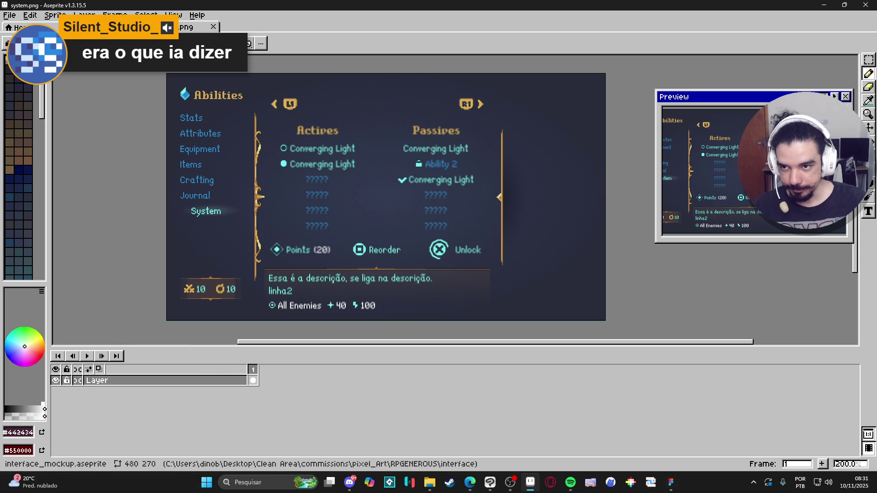
key(ctrl+Tab)
- Marquee-select the '< L1' icon on Layer 5 in mockup frame 4, then return to system.png
click(307, 370)
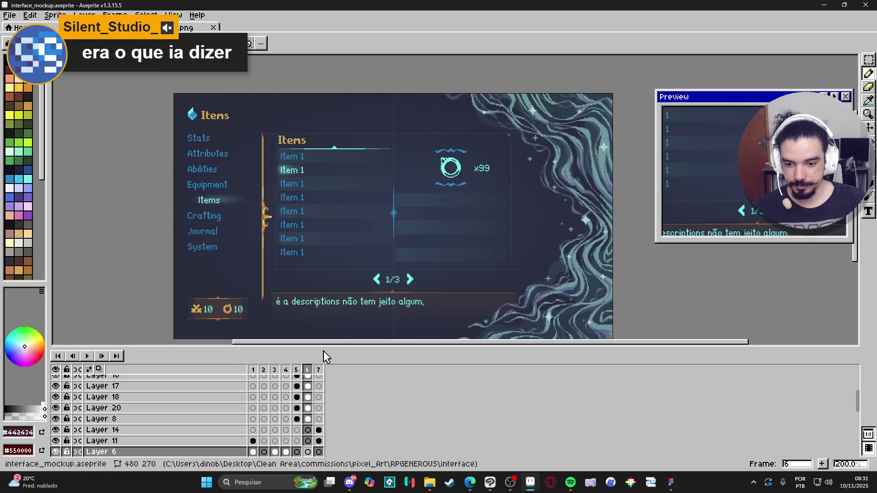
click(297, 369)
click(286, 369)
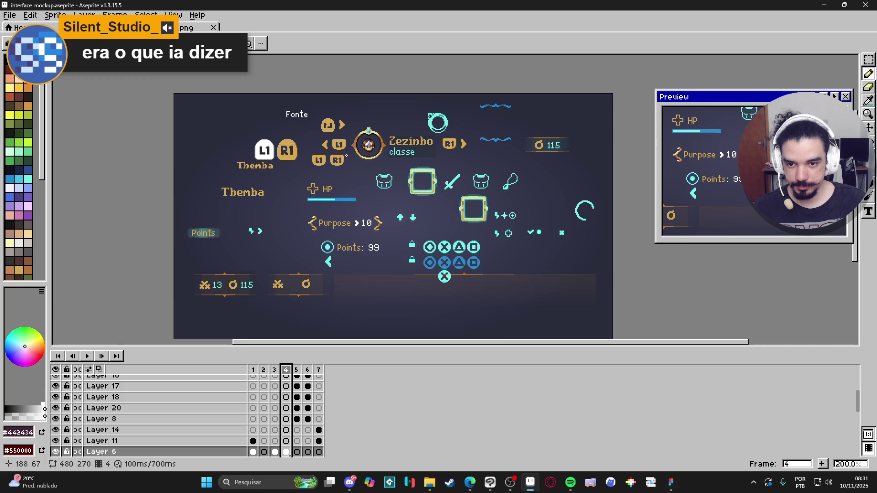
scroll(337, 145, up, 1)
ctrl+click(338, 145)
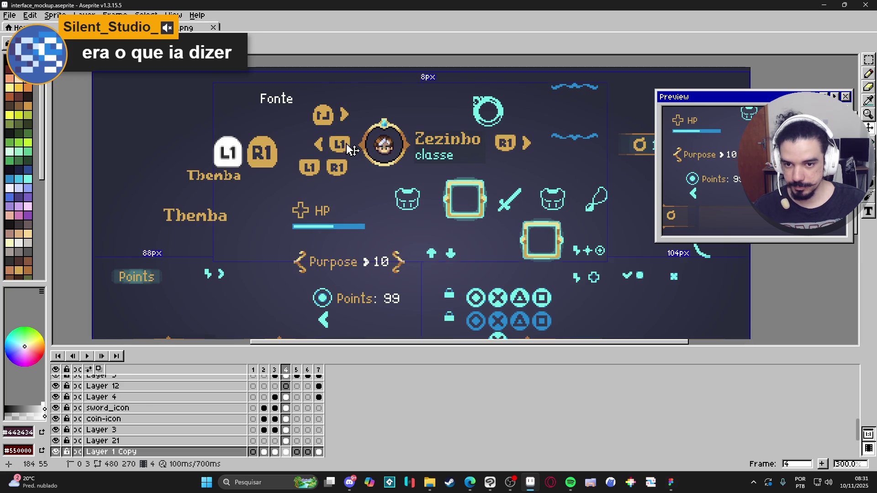
ctrl+click(356, 148)
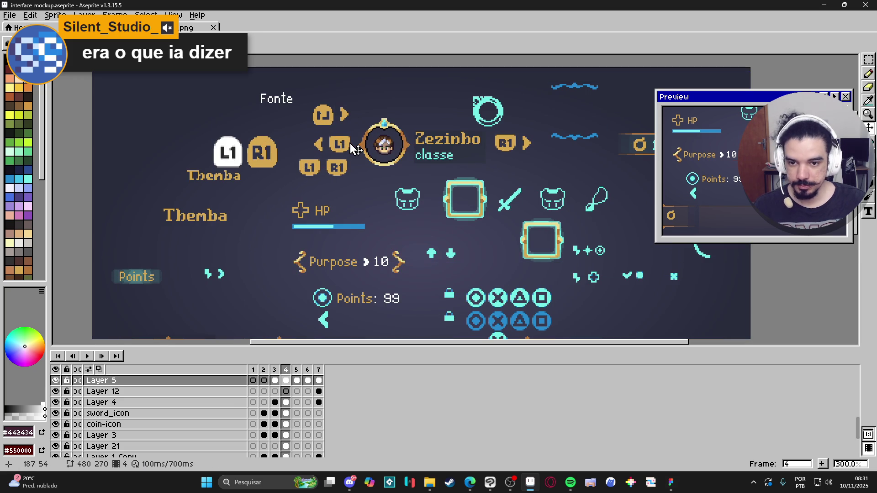
key(m)
scroll(342, 143, up, 5)
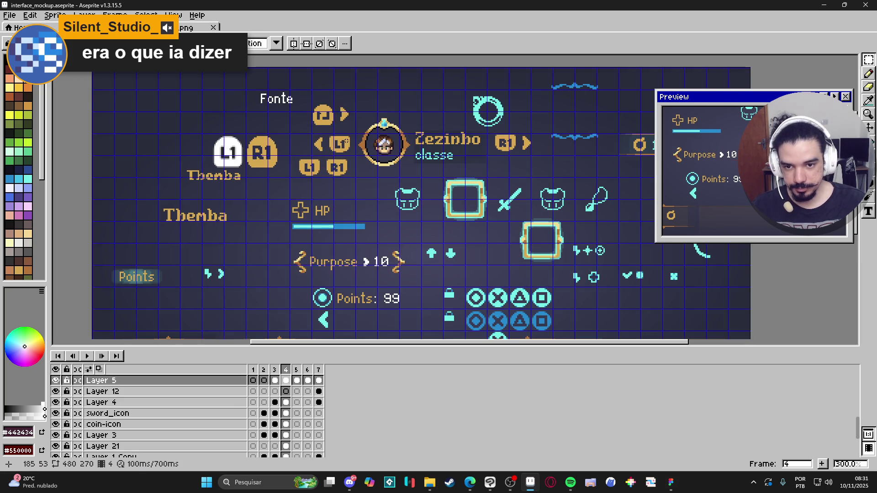
mouse_move(356, 133)
mouse_down()
mouse_move(223, 197)
mouse_move(220, 177)
mouse_move(219, 194)
mouse_up()
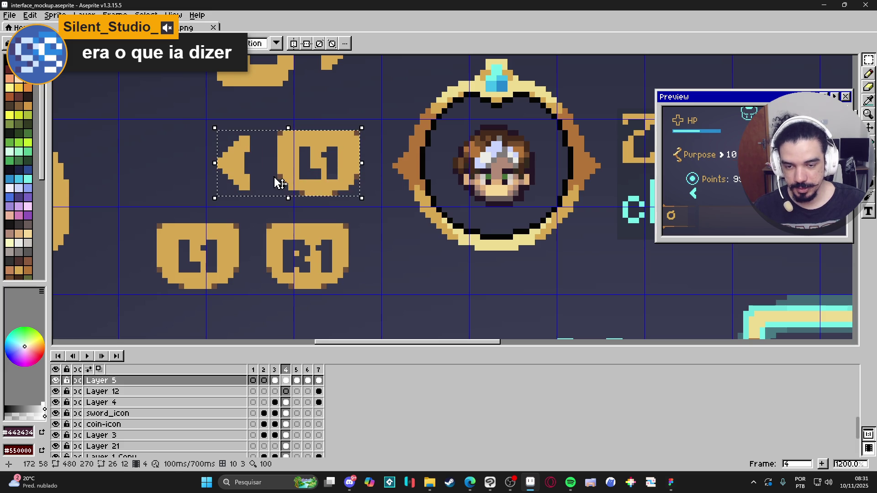
click(184, 23)
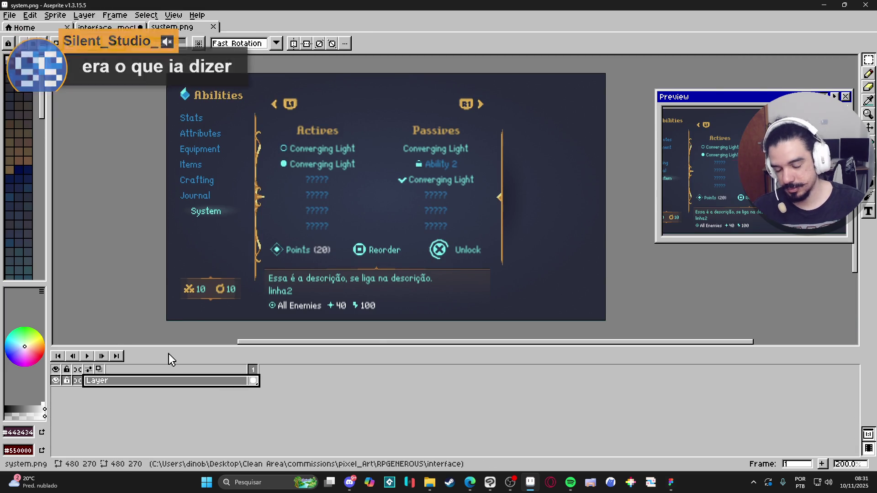
- Paste the mockup's L1 icon onto a new layer and line it up over the old one
key(shift+n)
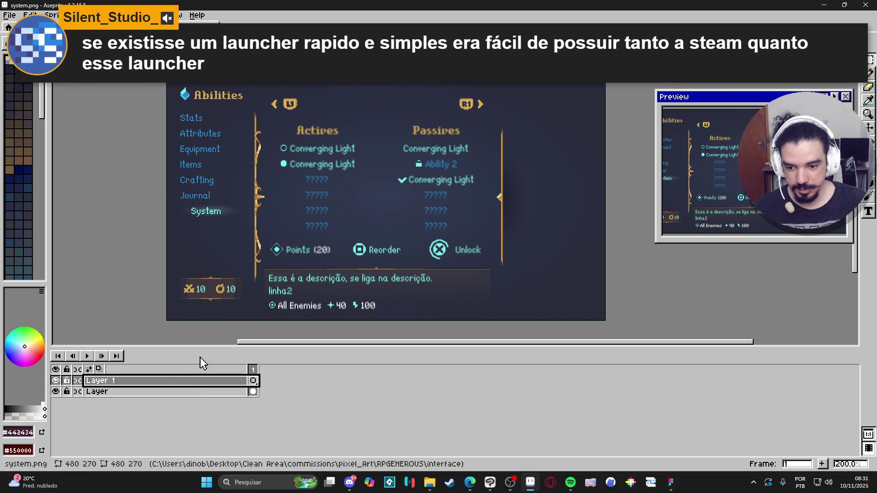
key(ctrl+v)
scroll(292, 92, up, 4)
drag(365, 169, 395, 194)
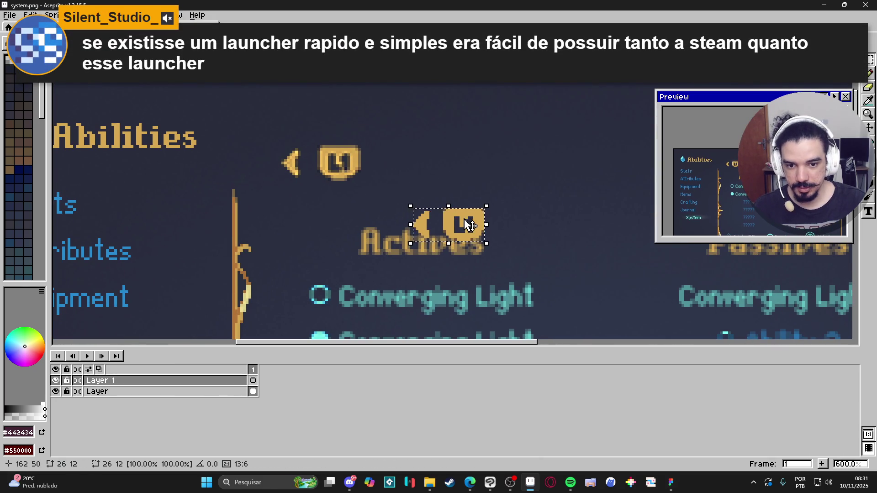
drag(470, 227, 343, 162)
click(365, 192)
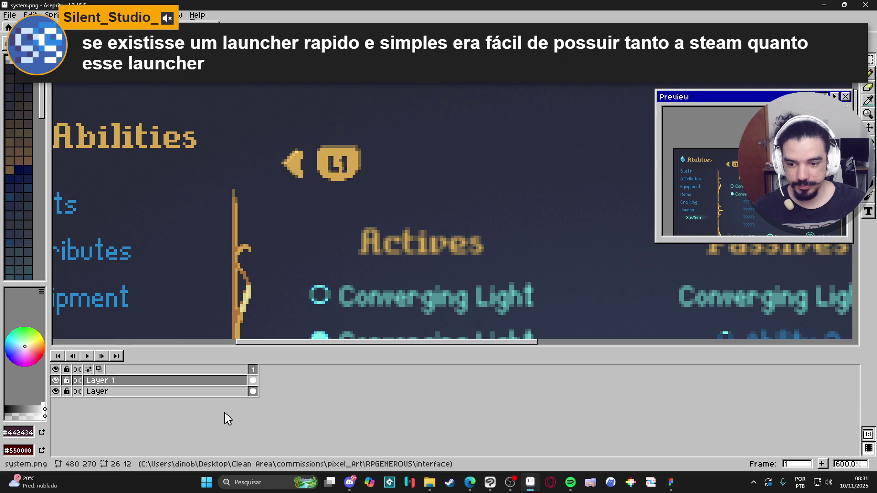
- Delete the old R1 icon from the base layer and return to the interface mockup
click(236, 393)
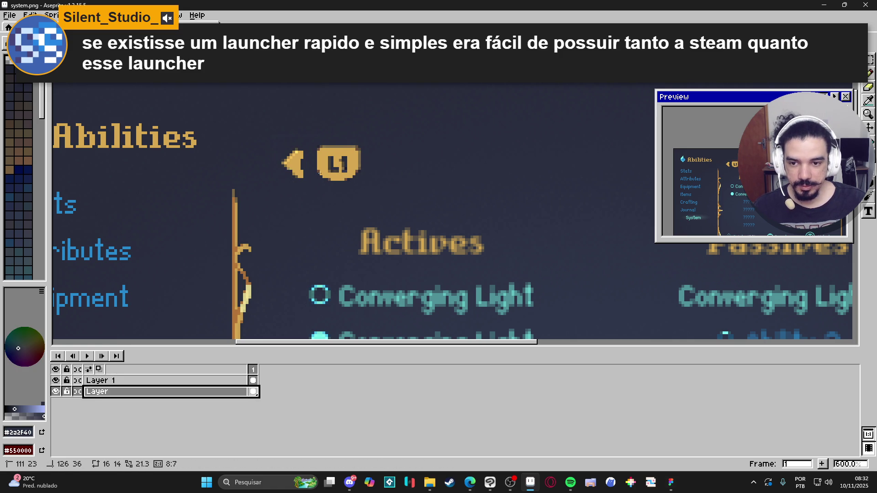
key(ctrl+z)
scroll(357, 169, down, 3)
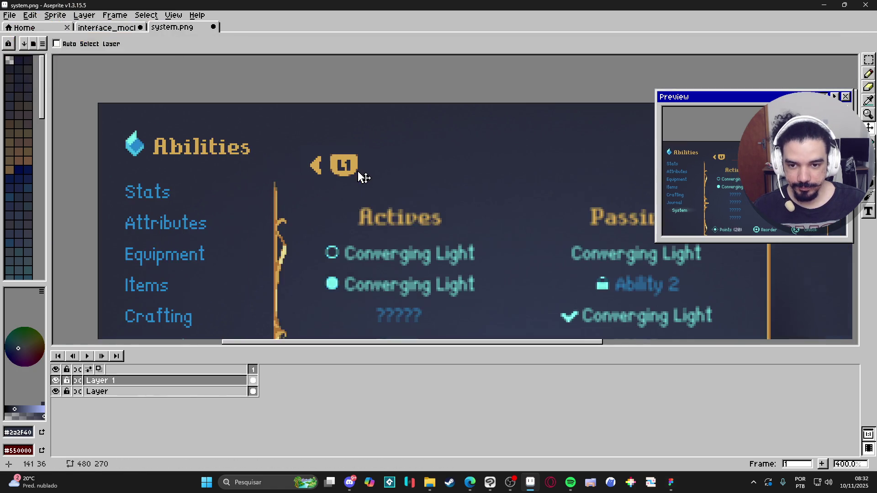
scroll(339, 207, up, 1)
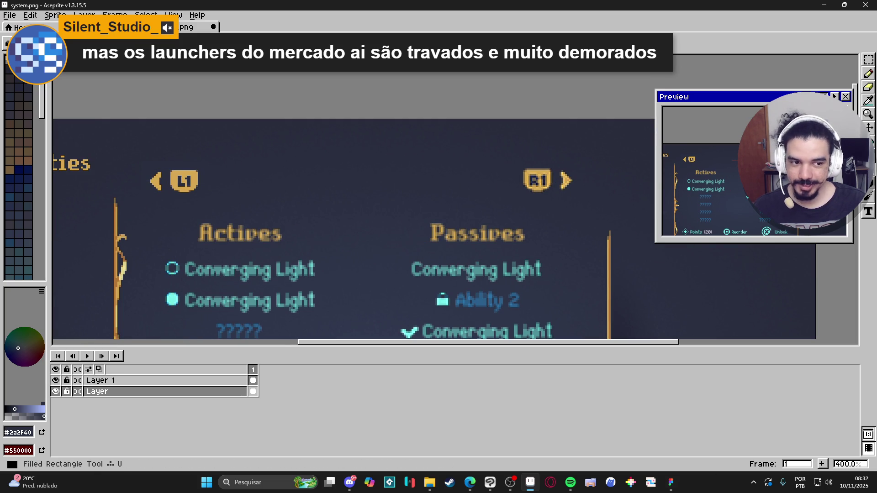
scroll(570, 172, up, 1)
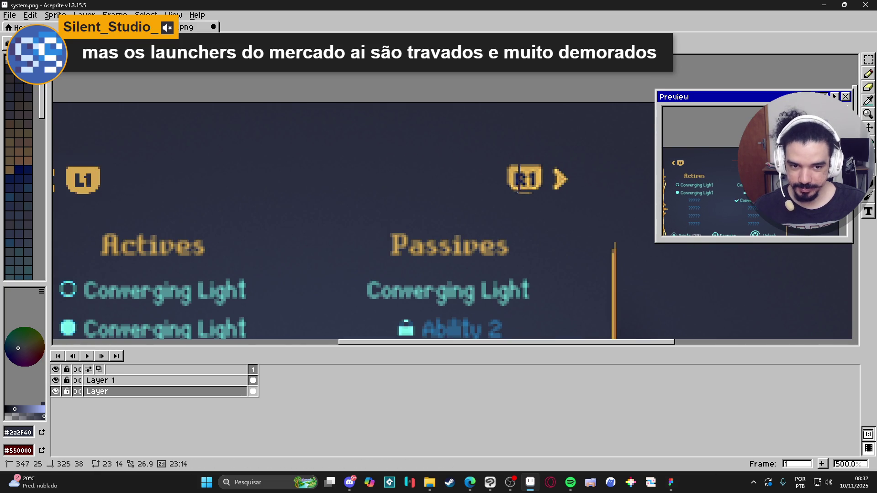
key(Delete)
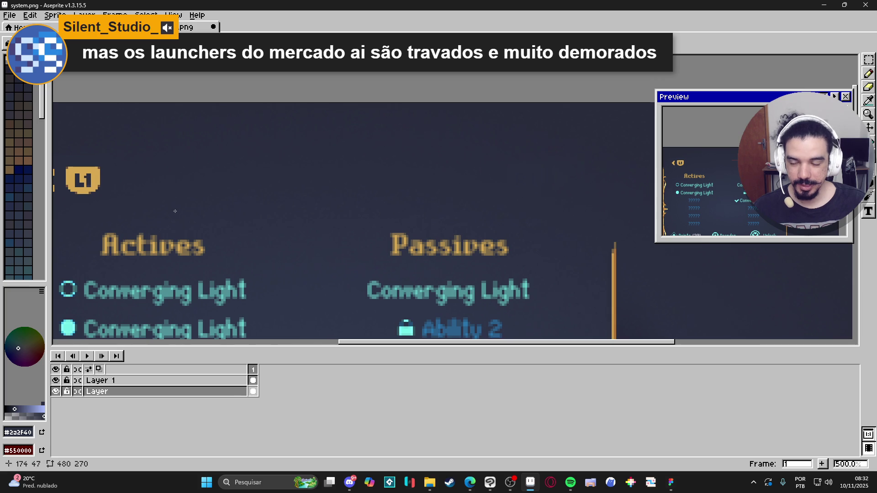
click(105, 28)
scroll(379, 145, down, 4)
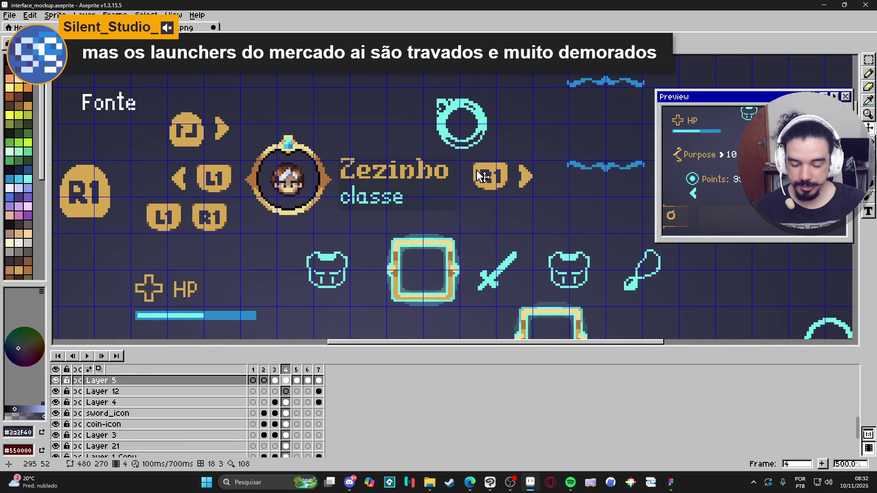
scroll(478, 176, up, 3)
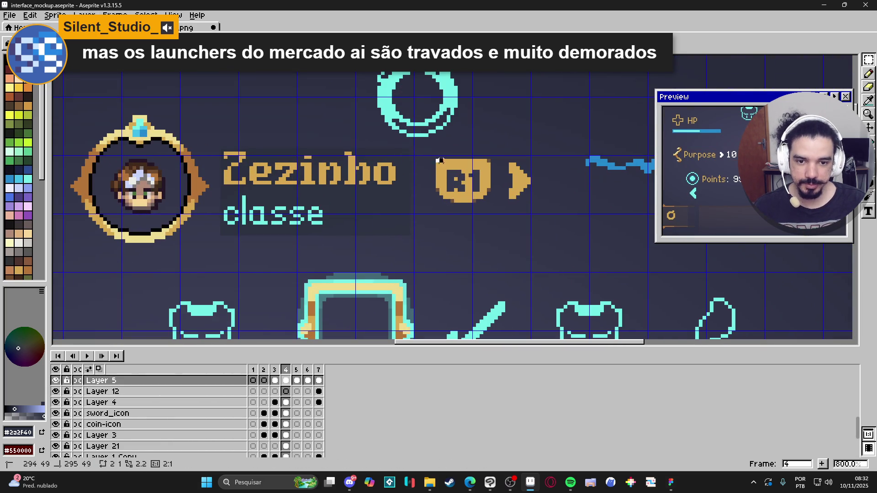
drag(436, 162, 533, 205)
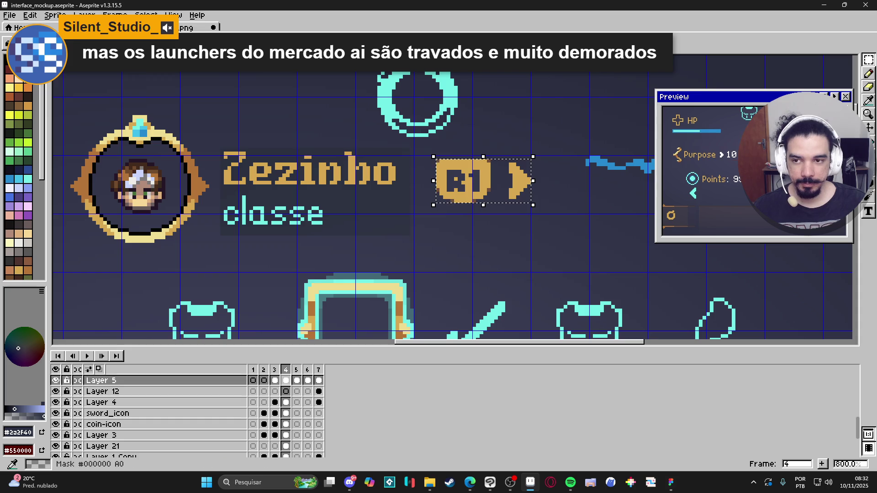
click(186, 27)
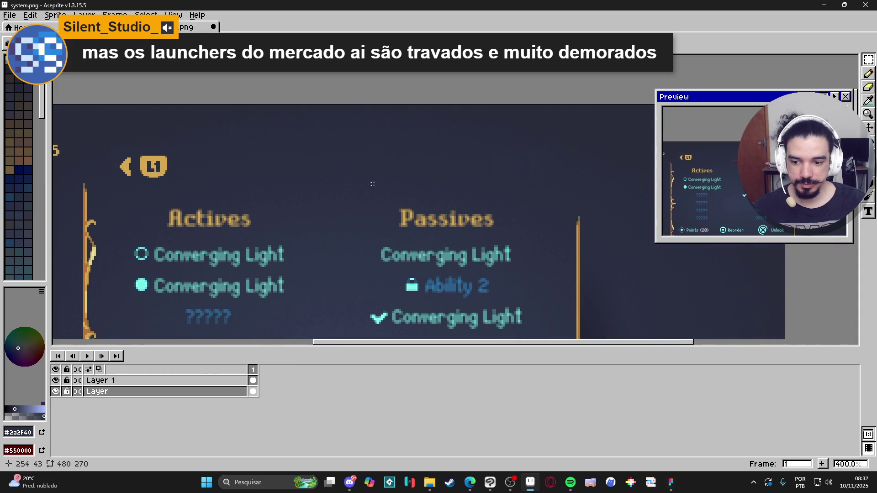
key(ctrl+v)
click(248, 380)
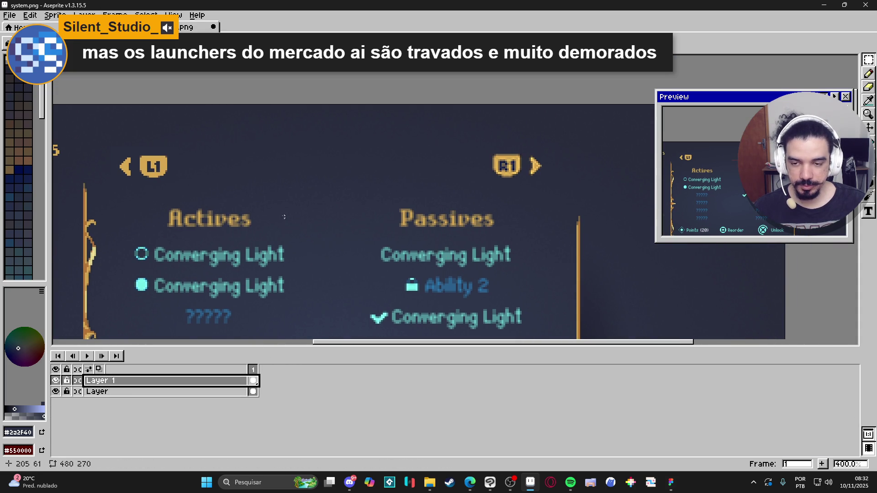
key(ctrl+v)
mouse_move(466, 201)
mouse_down()
mouse_move(498, 161)
mouse_move(515, 163)
mouse_move(519, 174)
mouse_up()
scroll(516, 169, up, 5)
scroll(523, 177, down, 2)
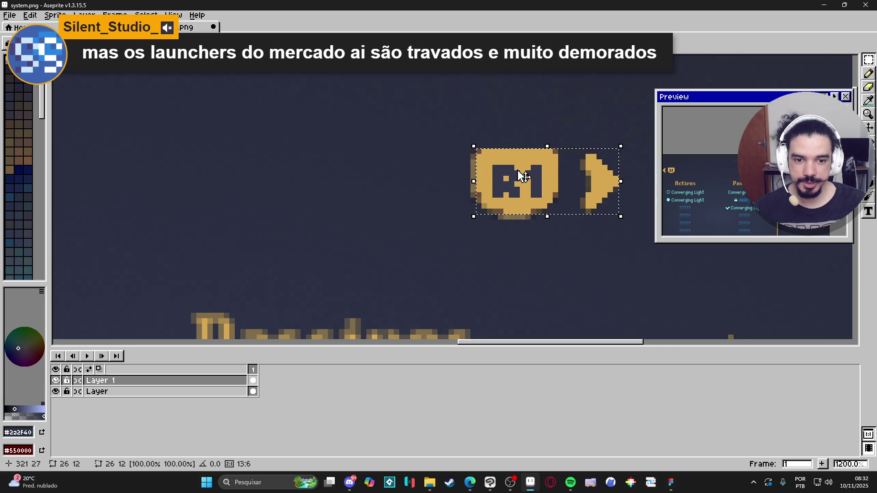
key(Return)
click(249, 392)
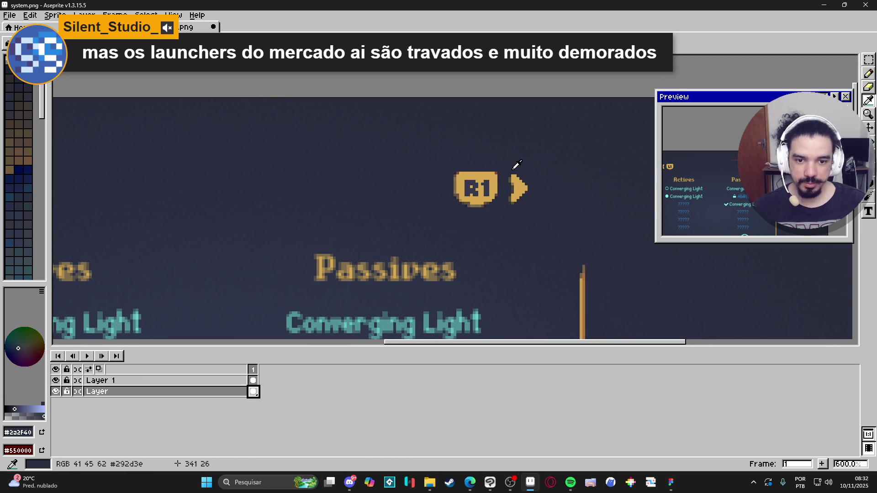
alt+click(531, 170)
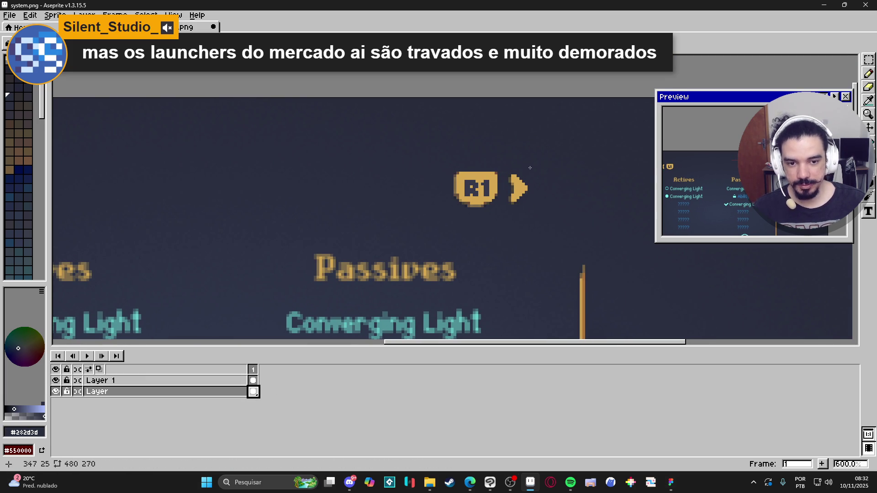
drag(455, 174, 457, 208)
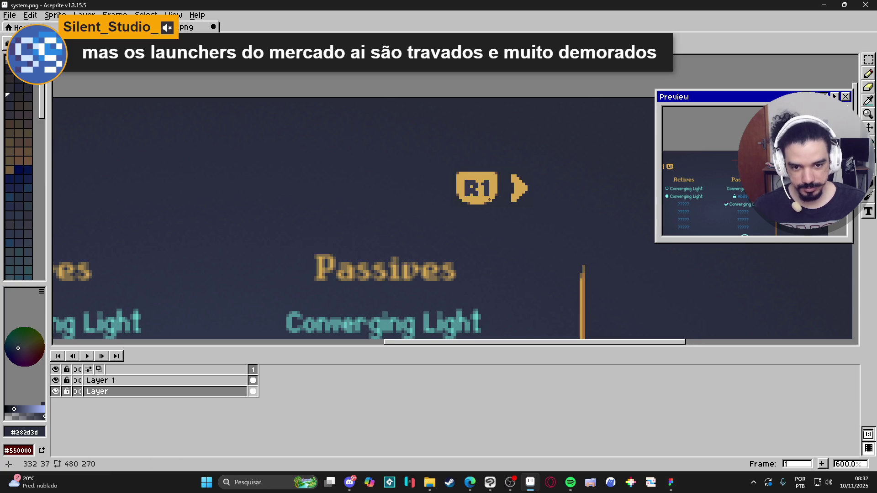
scroll(490, 199, down, 2)
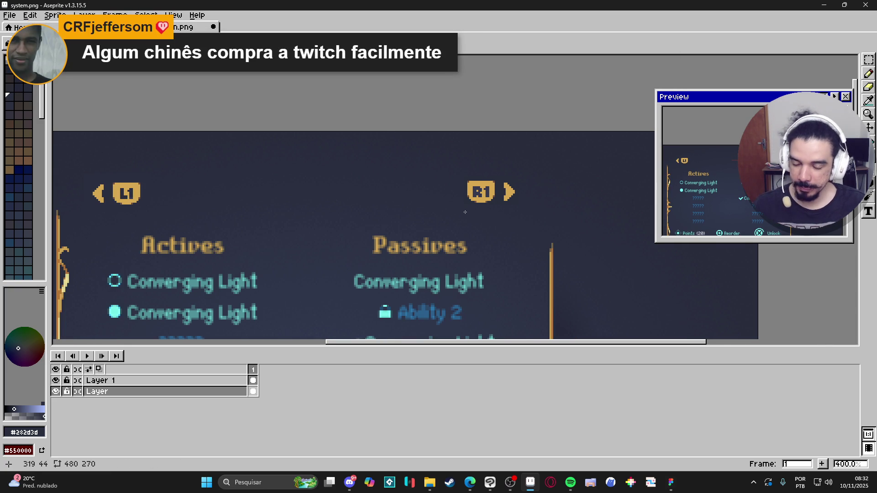
scroll(465, 212, down, 1)
scroll(452, 222, down, 1)
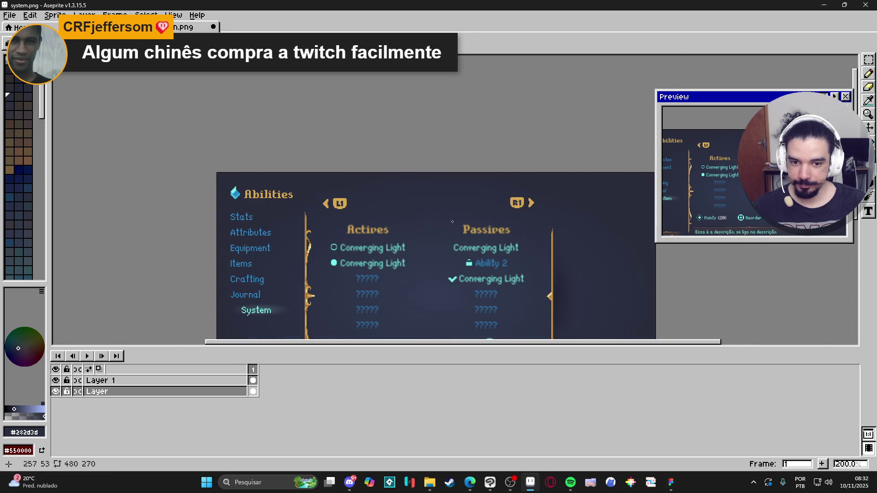
drag(452, 222, 430, 209)
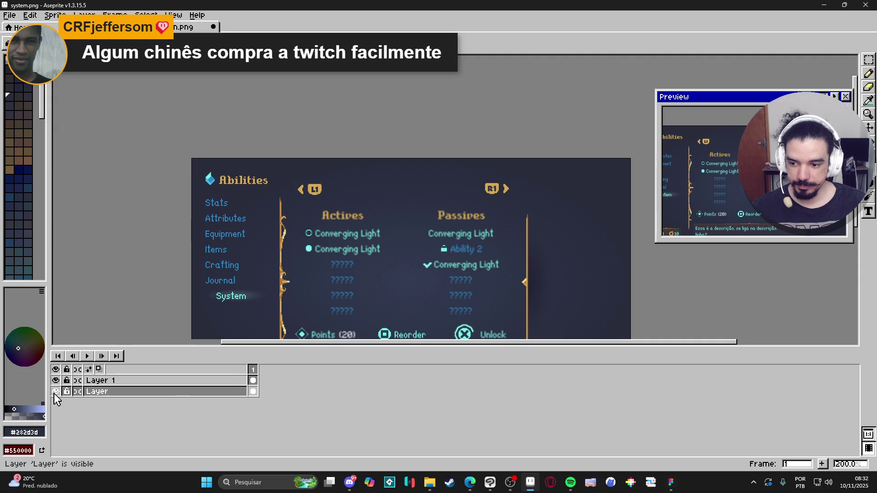
click(55, 392)
click(55, 392)
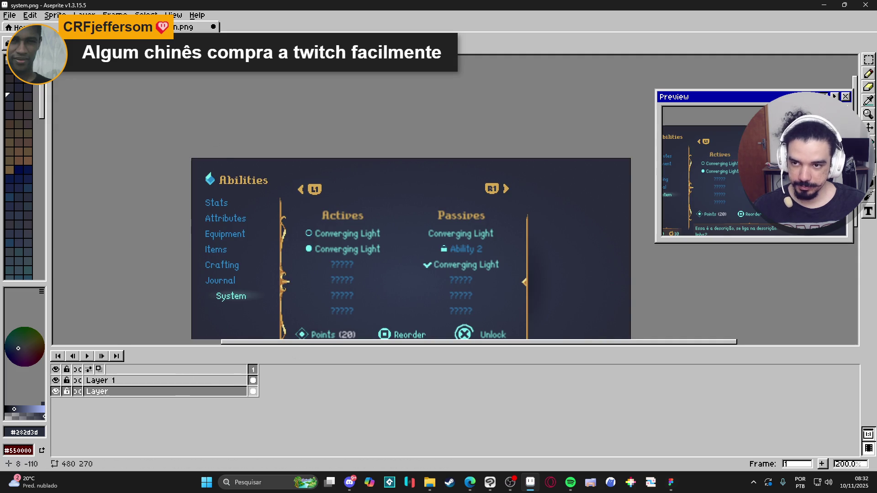
key(ctrl+Tab)
key(ctrl+Tab)
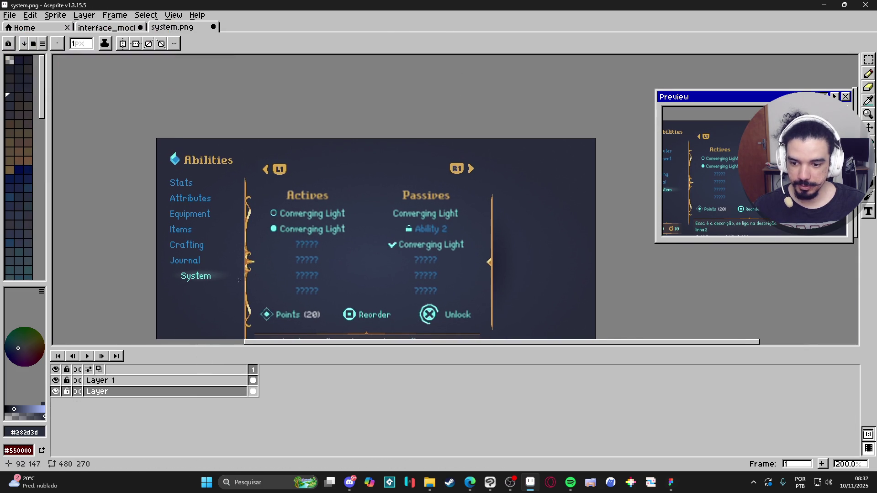
- Add a new layer for the divider and sample the teal colour from the ability text
key(shift+n)
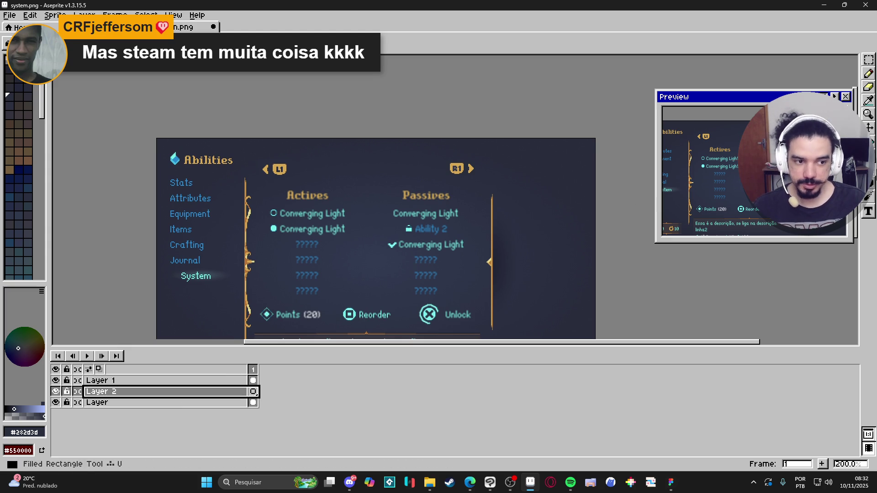
scroll(336, 199, up, 4)
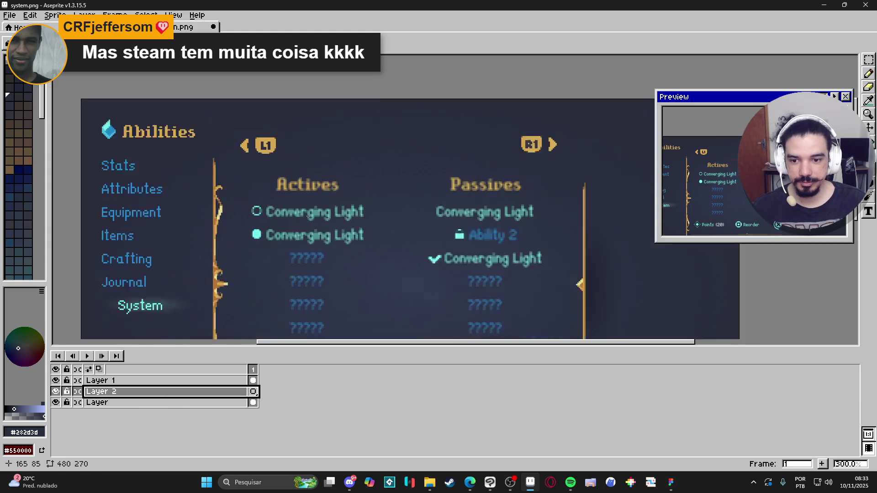
click(245, 206)
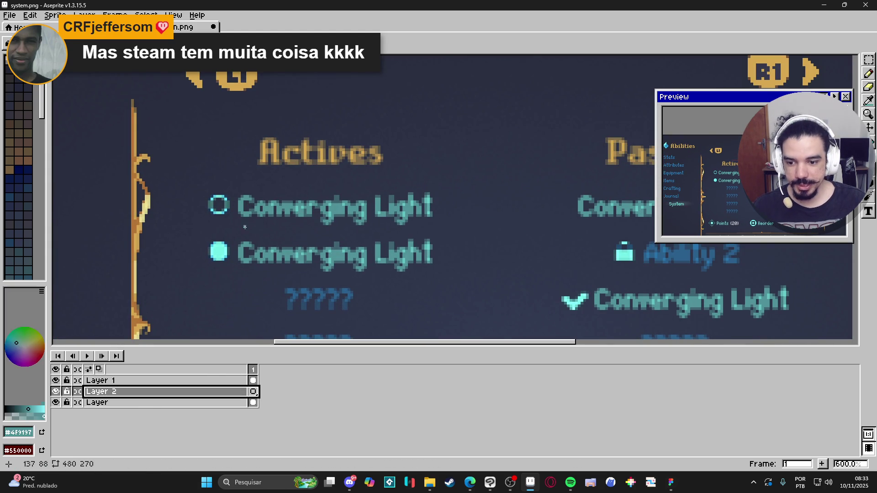
scroll(256, 192, down, 2)
scroll(266, 168, up, 1)
scroll(265, 168, up, 1)
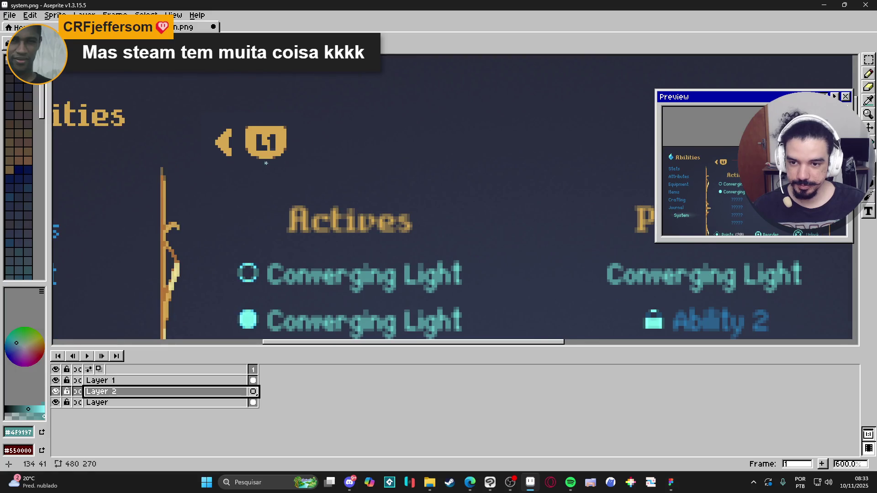
scroll(267, 166, down, 1)
scroll(271, 164, up, 1)
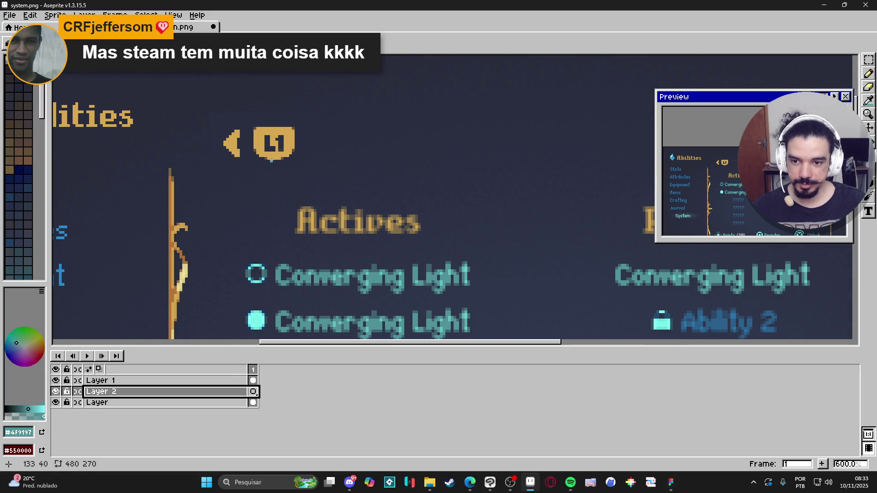
scroll(271, 163, down, 2)
- Draw a horizontal teal line from the L1 icon across to the R1 icon
drag(271, 160, 645, 165)
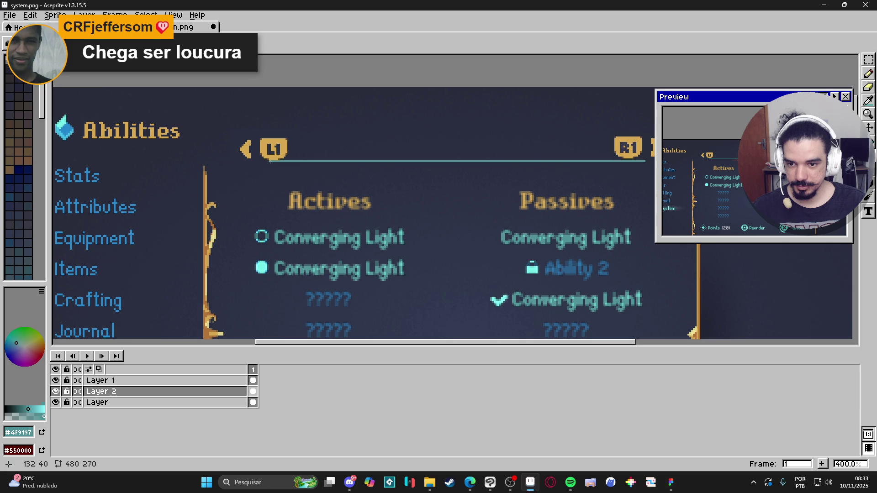
scroll(382, 183, right, 5)
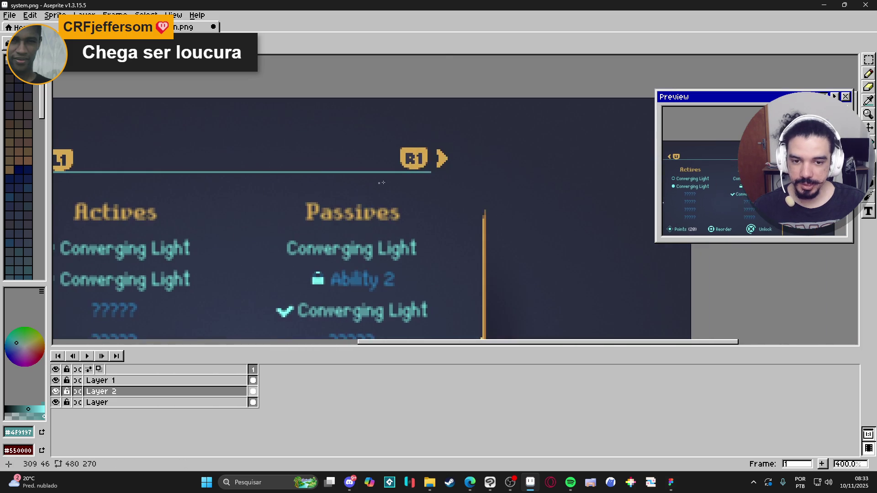
scroll(429, 173, up, 1)
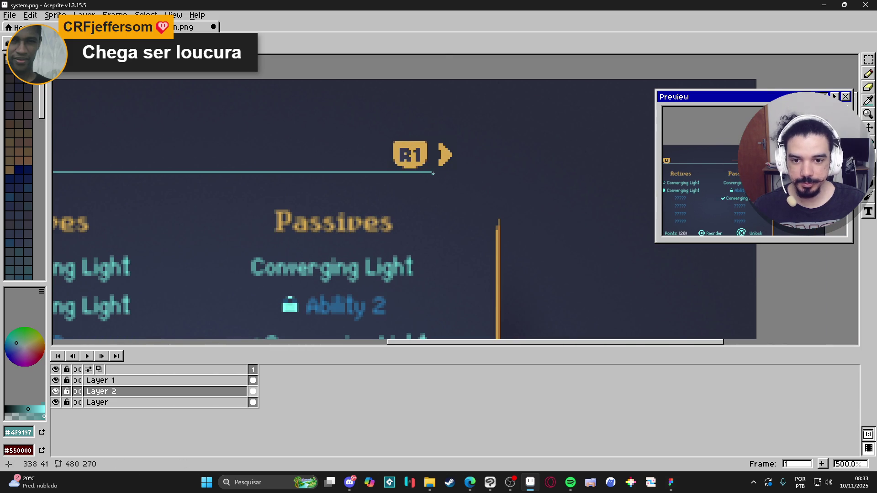
drag(433, 172, 551, 172)
scroll(551, 173, down, 2)
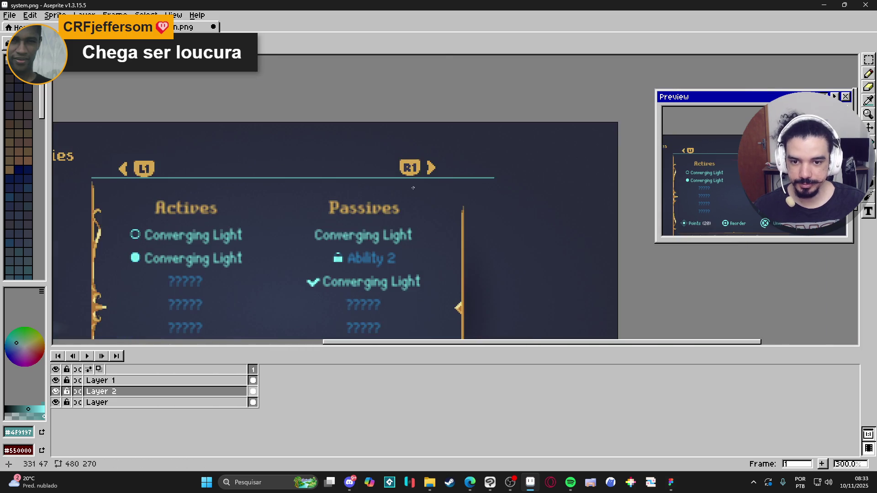
scroll(469, 183, up, 1)
- Marquee-select the R1 icon on the layer holding the L1/R1 icons
ctrl+click(481, 179)
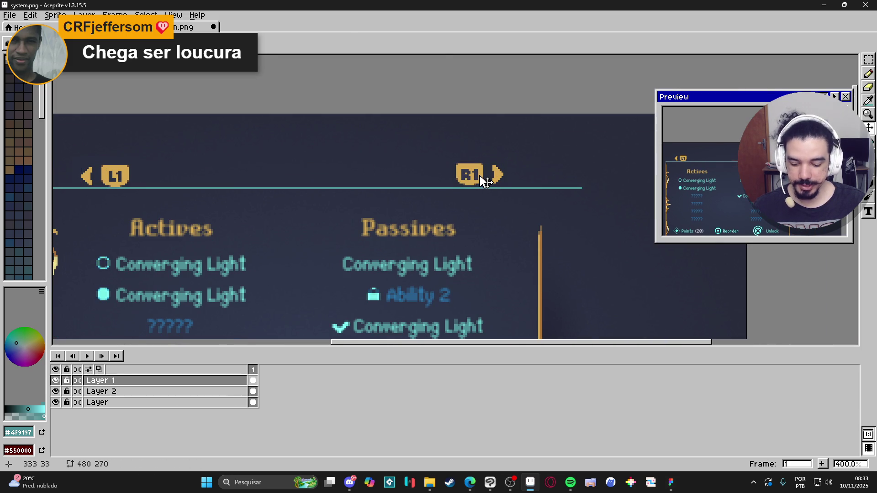
key(m)
scroll(460, 168, up, 1)
drag(451, 154, 531, 197)
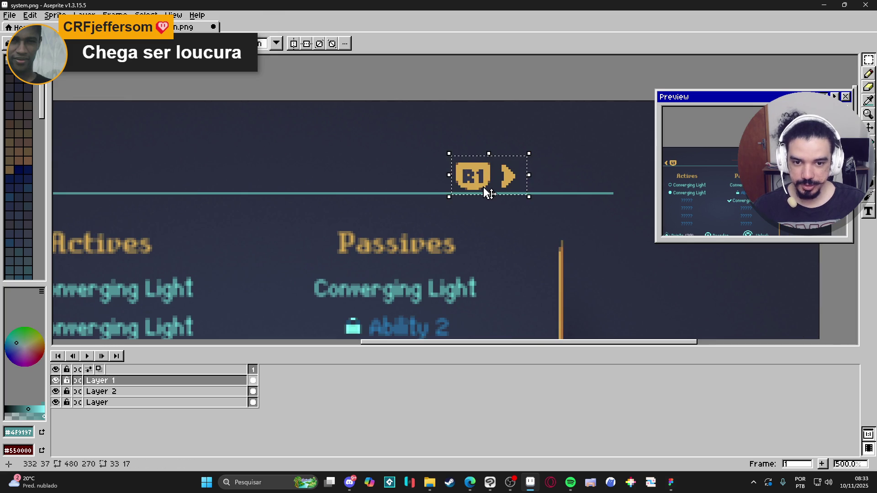
click(484, 191)
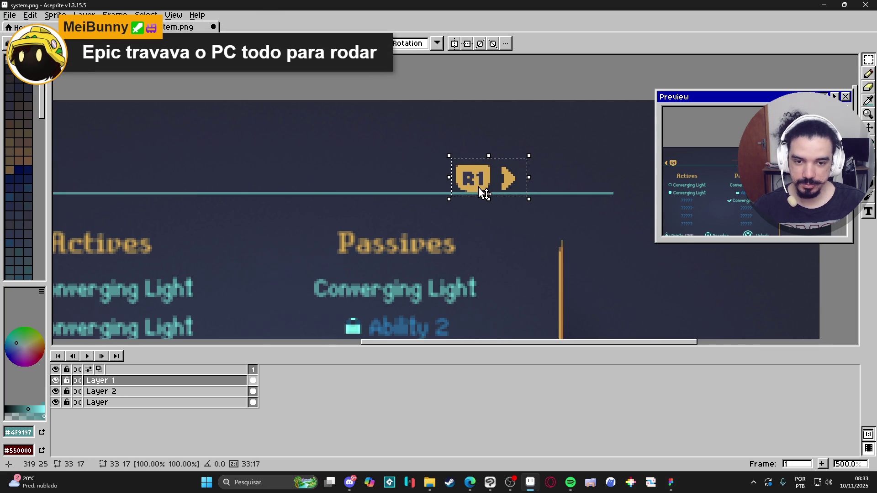
scroll(482, 190, down, 2)
key(ctrl+d)
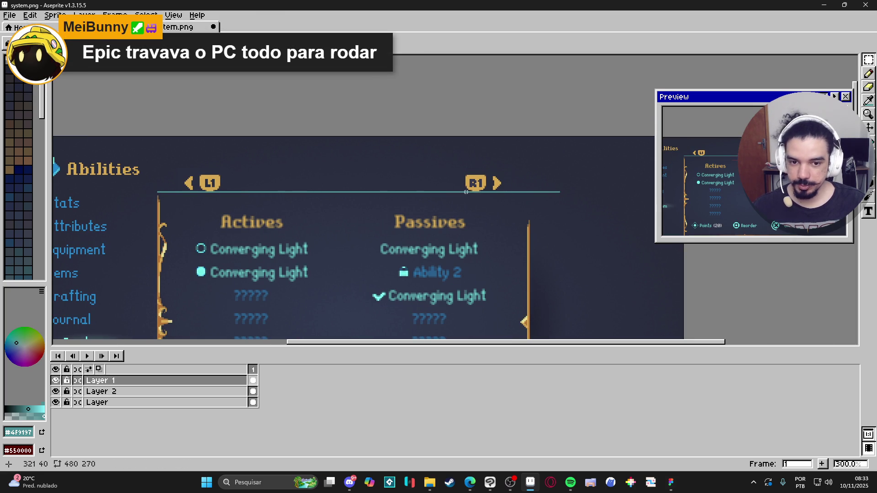
scroll(465, 192, up, 3)
scroll(465, 192, down, 1)
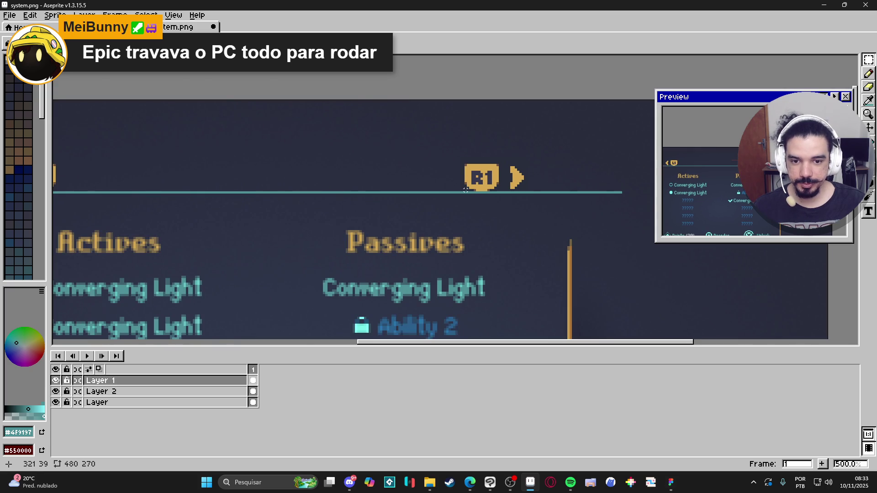
mouse_move(464, 191)
mouse_down()
mouse_move(557, 156)
mouse_move(567, 156)
mouse_move(565, 165)
mouse_up()
- Lower the divider layer's opacity to 22% in Layer Properties
scroll(565, 166, down, 3)
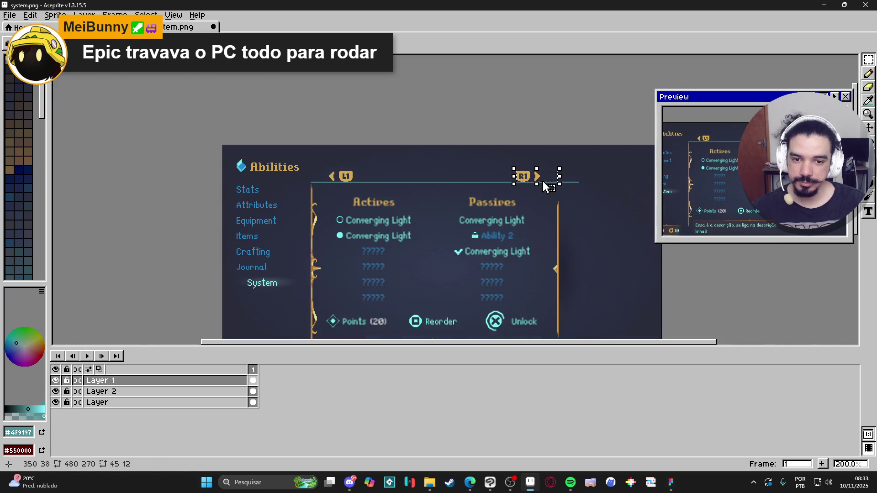
scroll(350, 181, up, 3)
scroll(350, 181, up, 4)
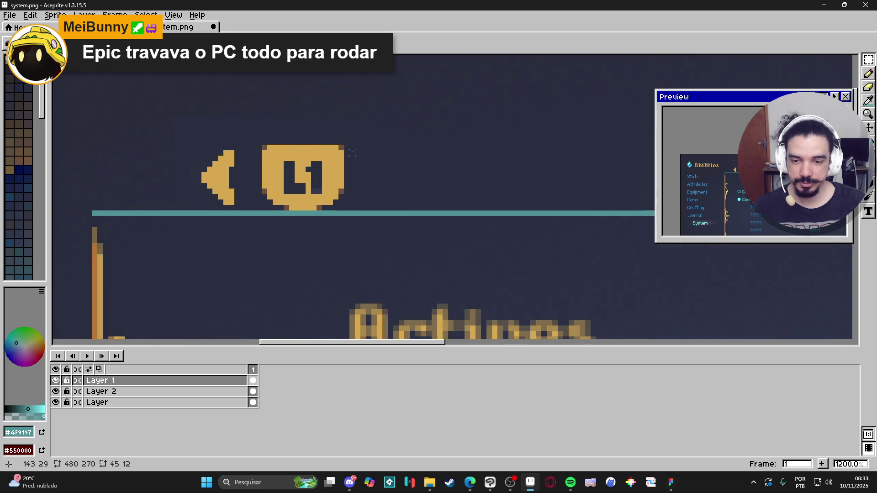
scroll(347, 174, down, 4)
scroll(345, 167, up, 1)
scroll(346, 167, down, 3)
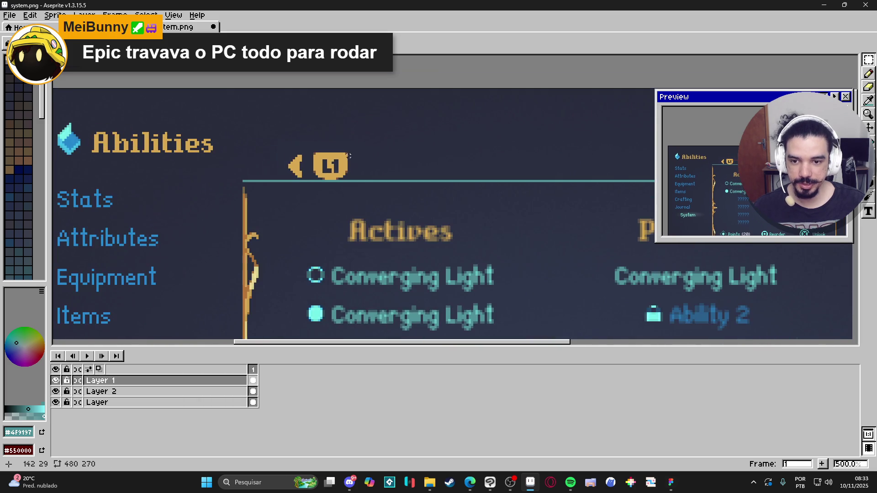
double_click(239, 391)
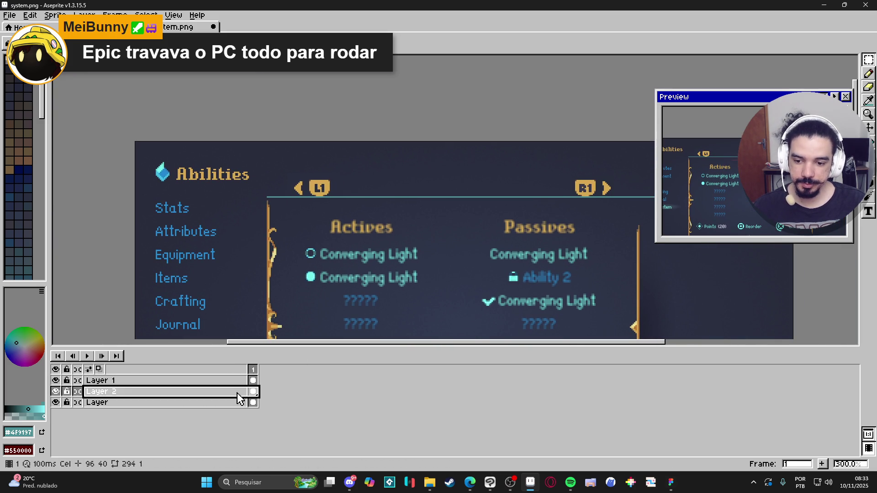
drag(111, 203, 82, 201)
click(176, 141)
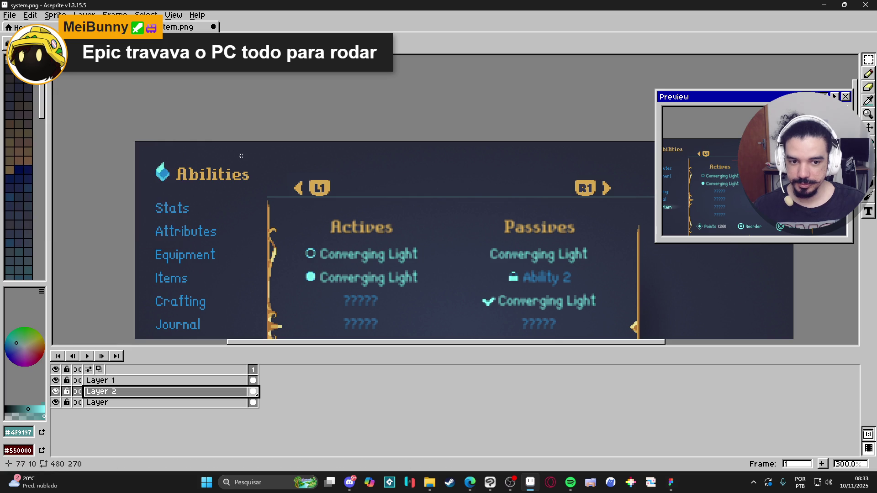
- Bring up the loading dialog and dismiss it with Escape
drag(324, 173, 305, 174)
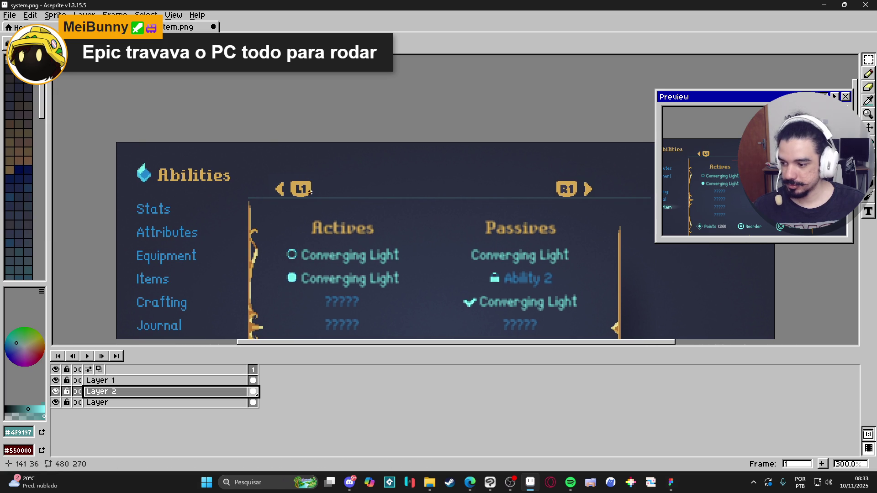
scroll(295, 259, up, 3)
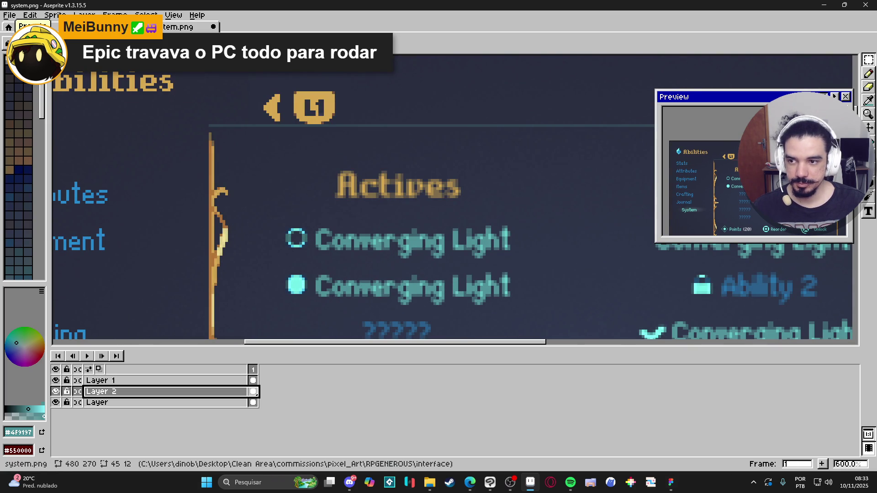
click(20, 27)
key(Escape)
scroll(374, 149, down, 4)
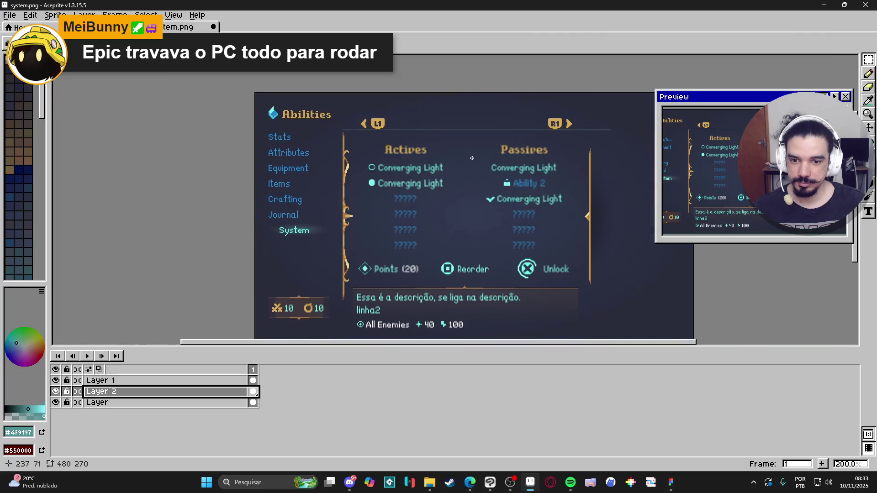
drag(374, 148, 375, 149)
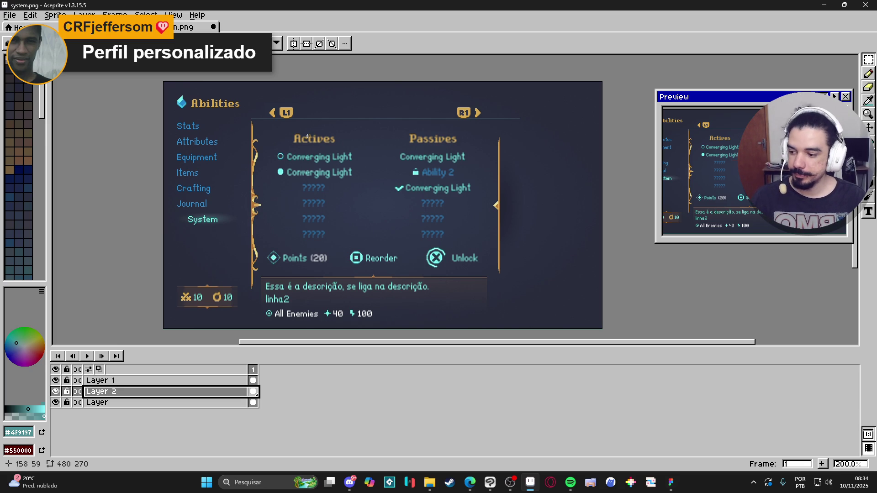
- Toggle Layer 1 and Layer 2 visibility to compare what each layer holds
scroll(287, 121, up, 2)
key(alt+Up)
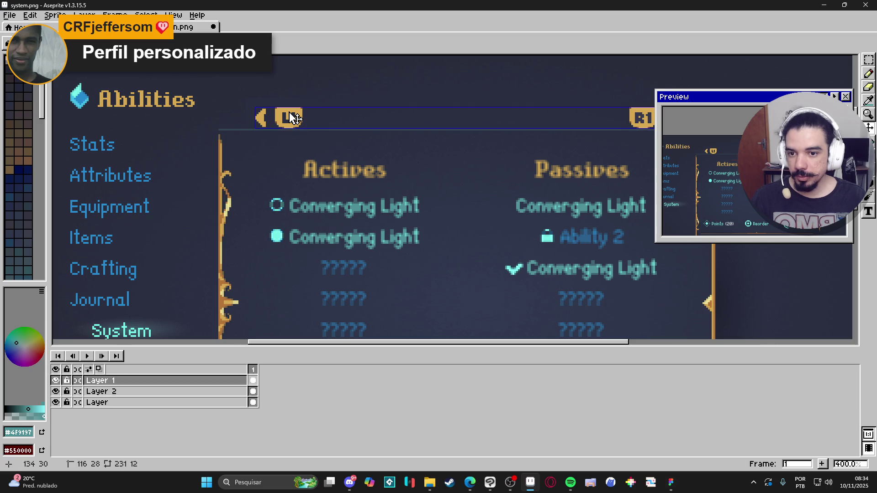
scroll(320, 137, down, 3)
scroll(340, 155, up, 1)
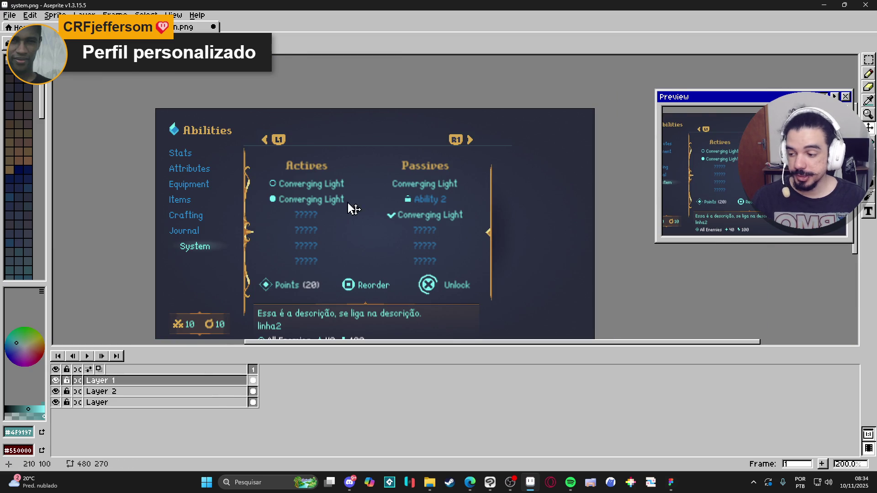
click(55, 380)
click(55, 381)
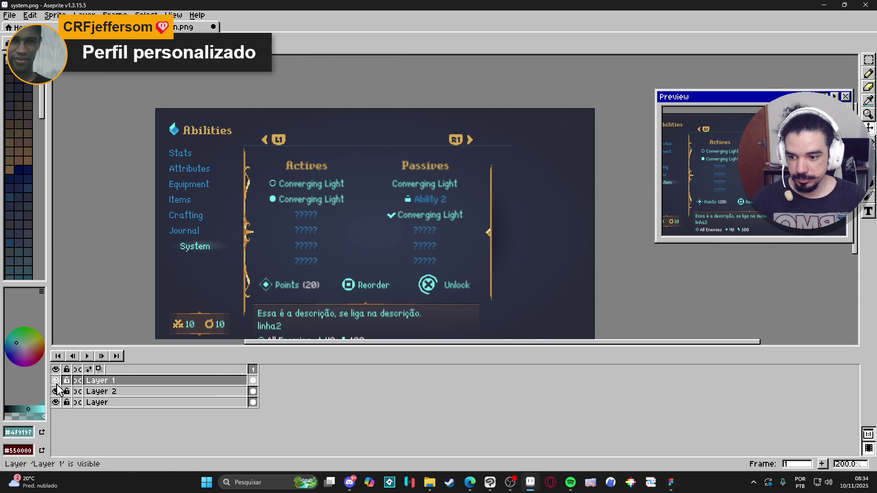
click(55, 380)
click(55, 381)
click(55, 392)
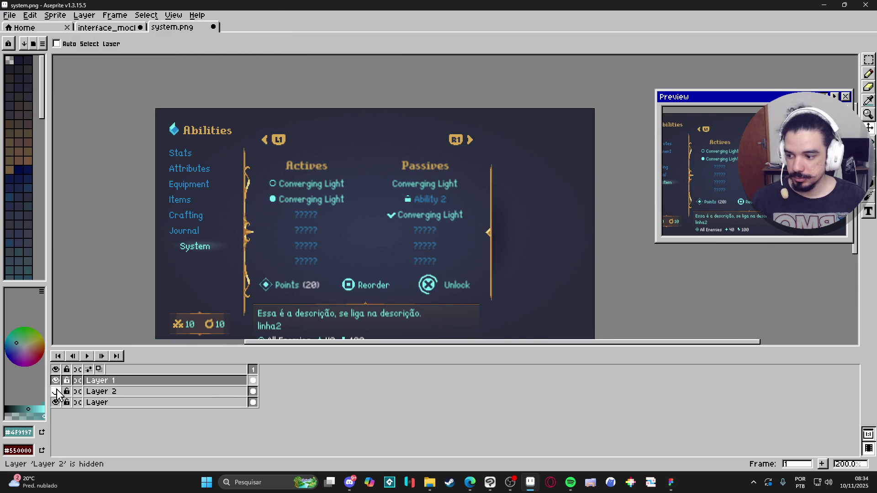
click(56, 391)
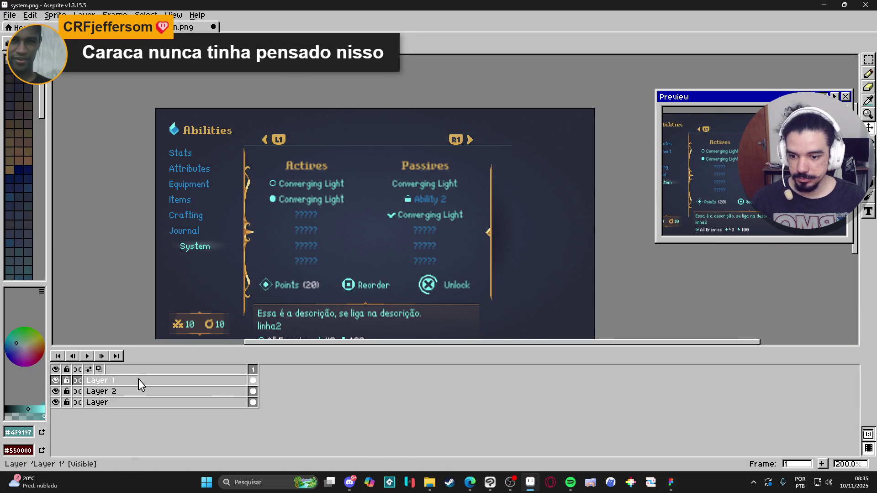
- Load the AAP-Splendor128 palette from the palette presets
click(6, 43)
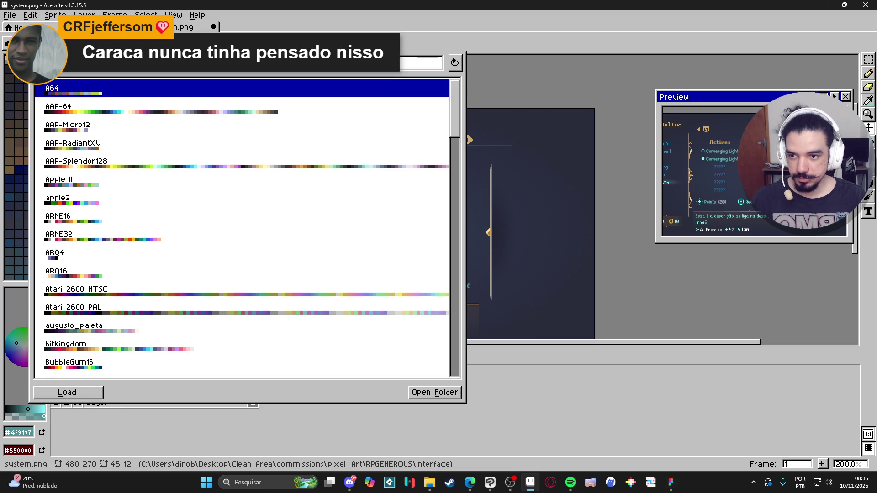
click(319, 165)
click(597, 43)
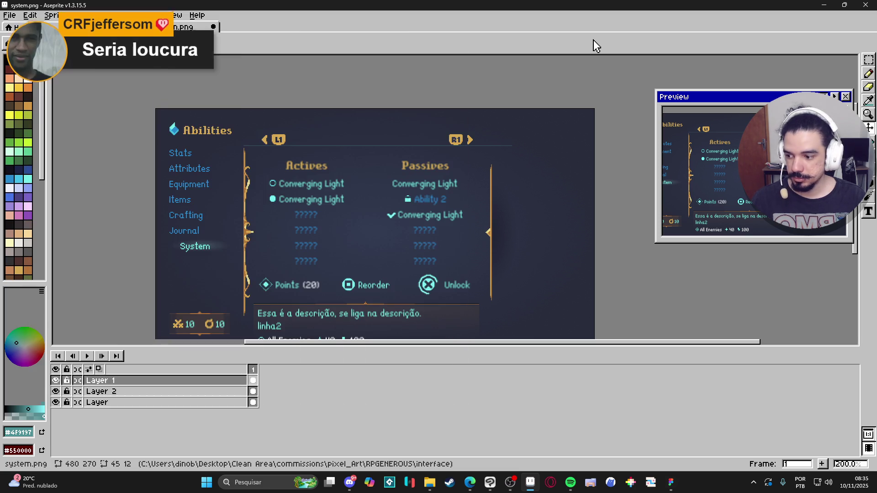
drag(396, 155, 387, 132)
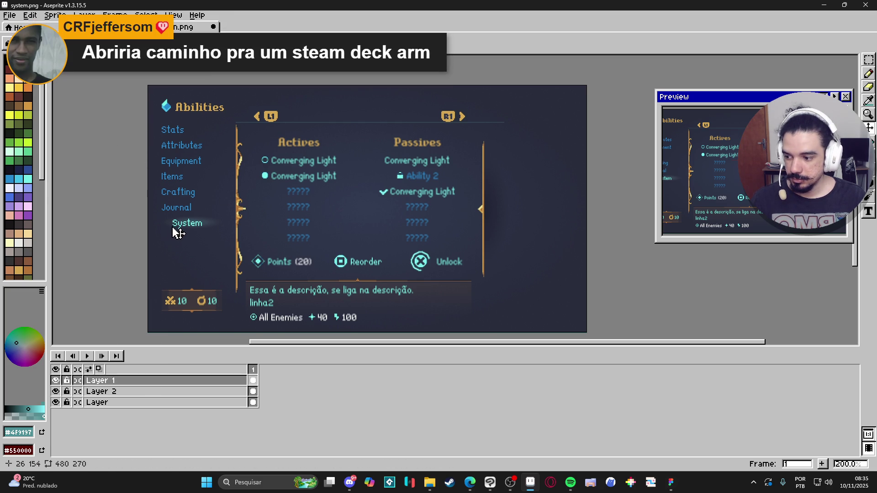
scroll(177, 236, up, 8)
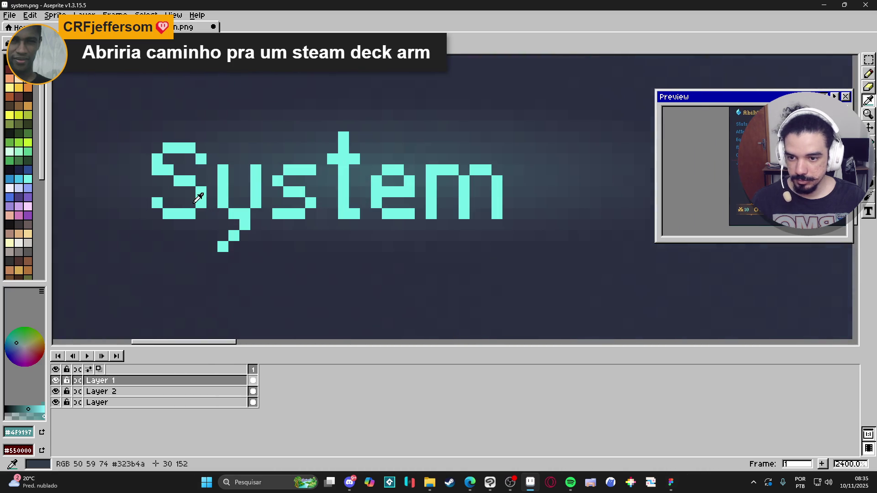
- Sample the System label's cyan as the drawing colour and recheck Layer 1's icons
alt+click(203, 203)
scroll(203, 205, down, 8)
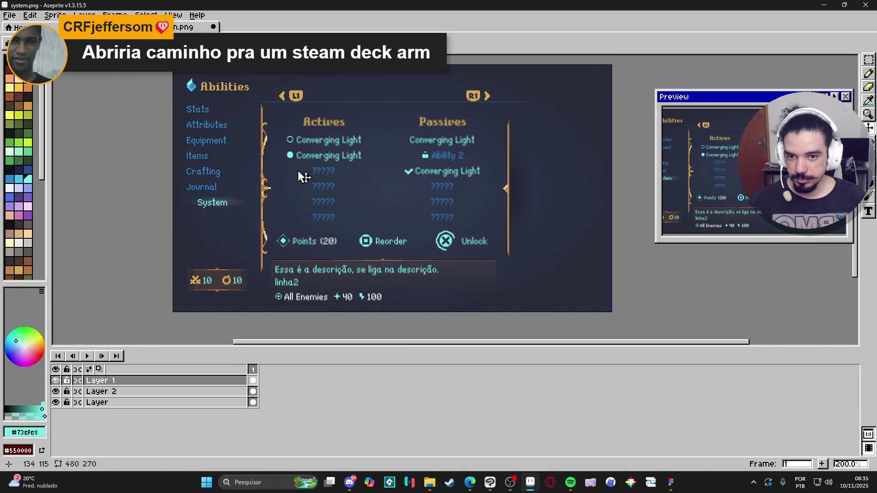
scroll(348, 162, up, 1)
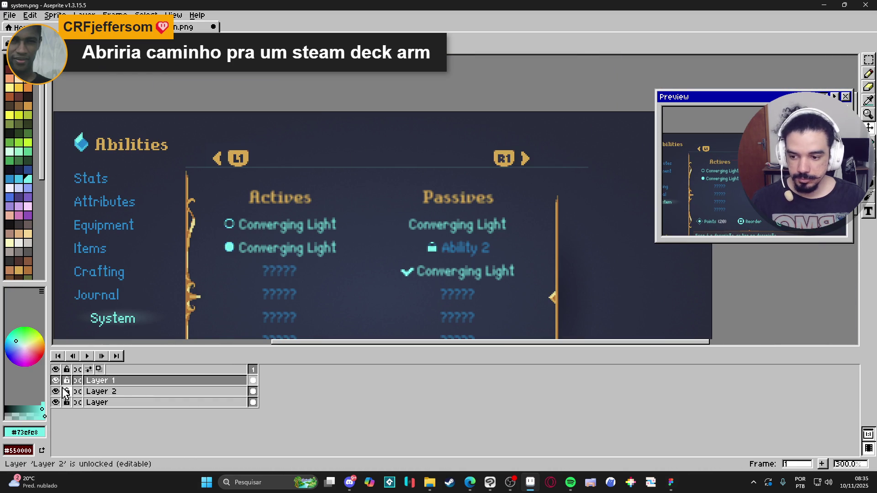
click(55, 382)
click(55, 381)
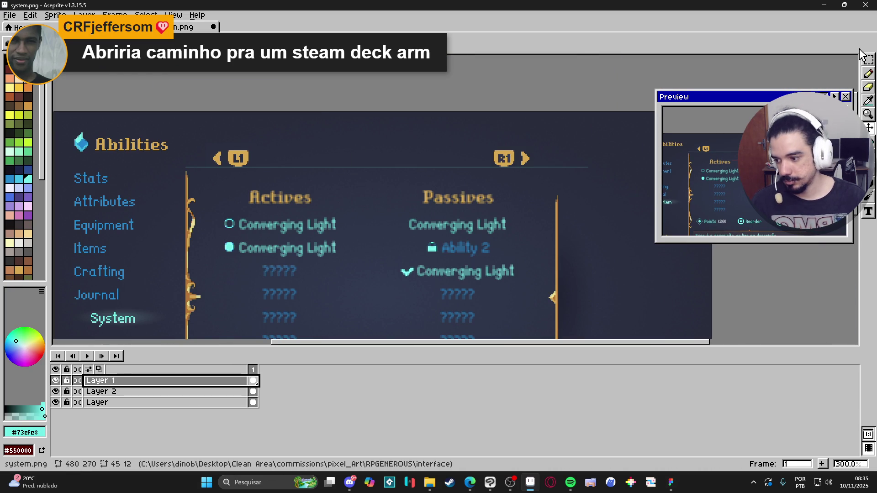
- Add a new Layer 3 above Layer 1 and switch to the Text tool
key(shift+n)
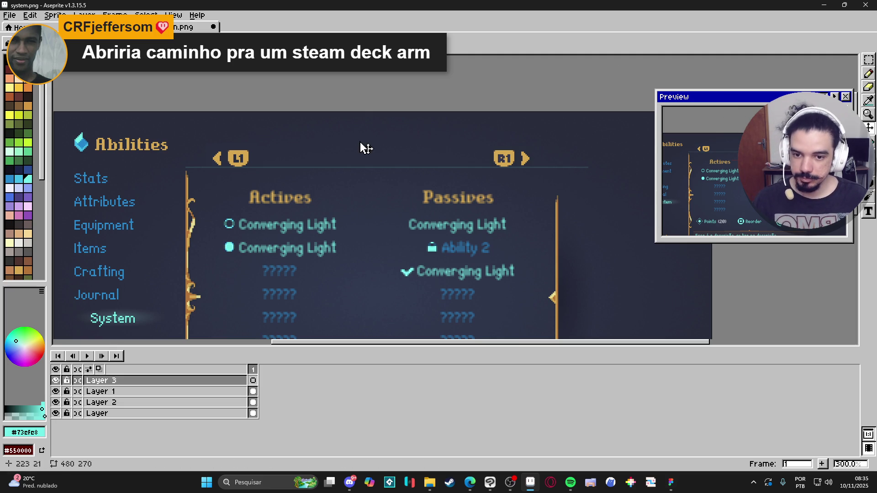
key(b)
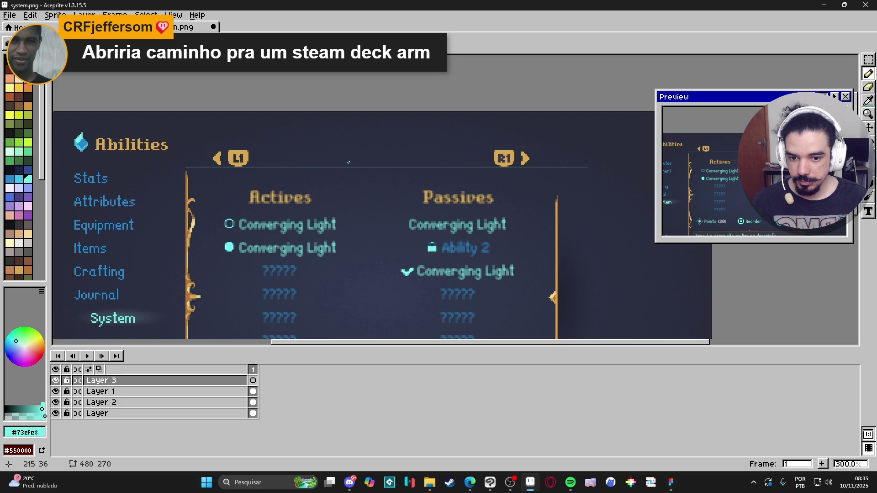
key(t)
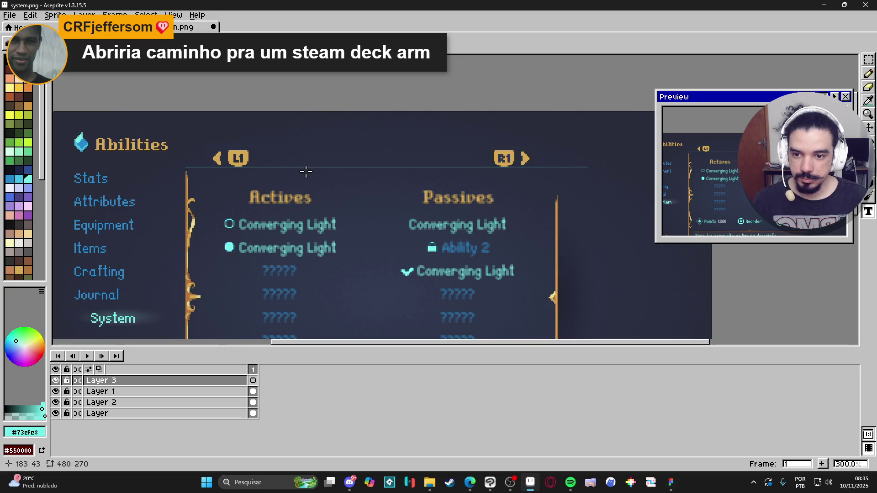
scroll(304, 197, up, 1)
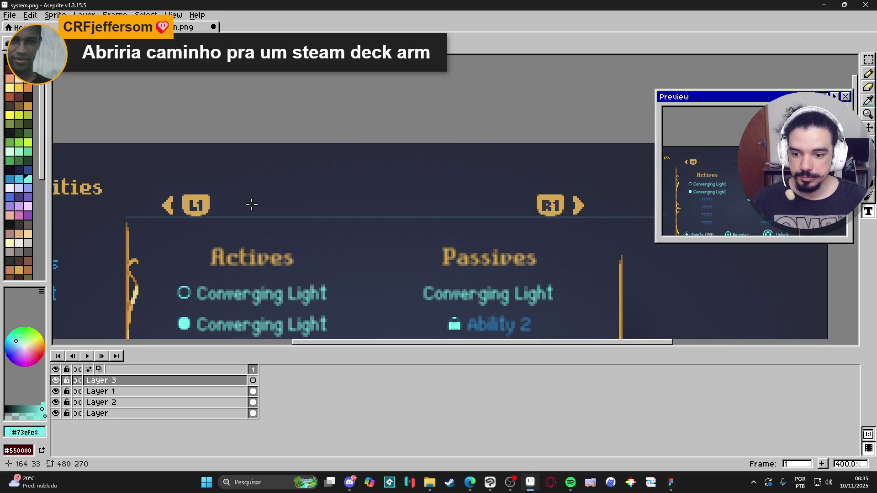
scroll(251, 205, down, 3)
scroll(262, 183, down, 1)
scroll(262, 185, down, 1)
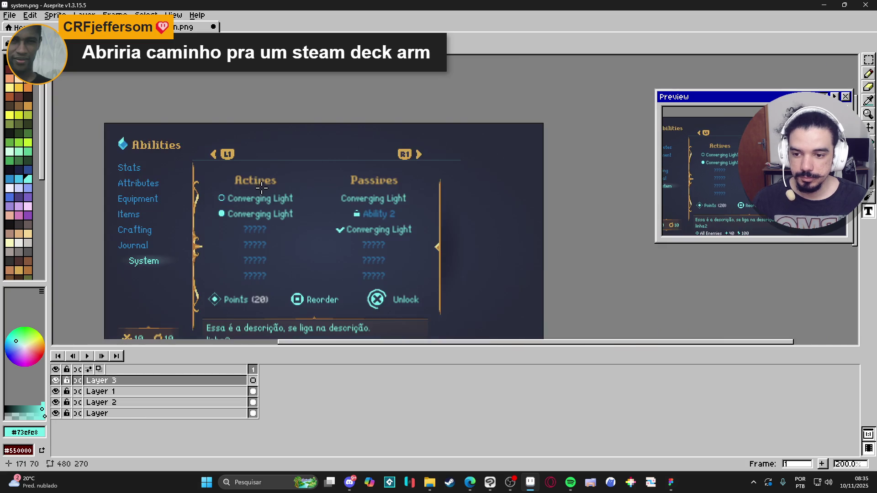
mouse_move(258, 216)
mouse_down()
mouse_move(270, 188)
mouse_move(256, 224)
mouse_move(265, 240)
mouse_up()
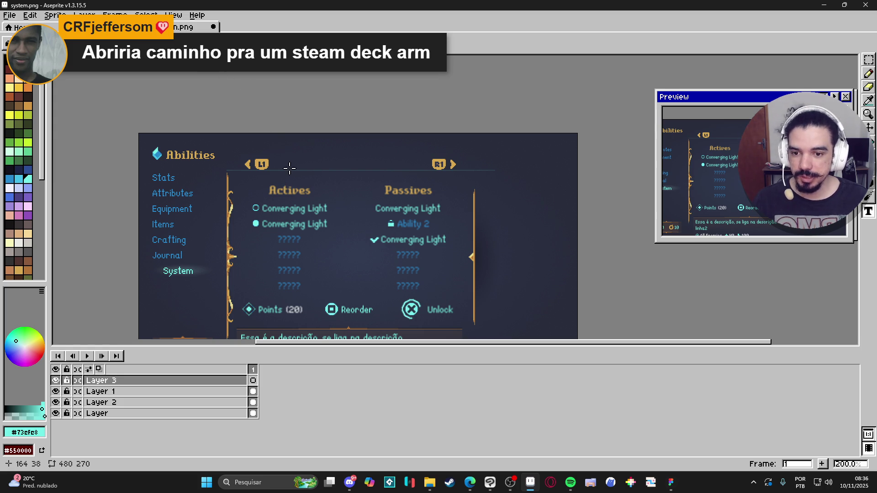
- Type the cyan label 'Save/Load' in a text box between the L1 and R1 icons
scroll(263, 218, up, 1)
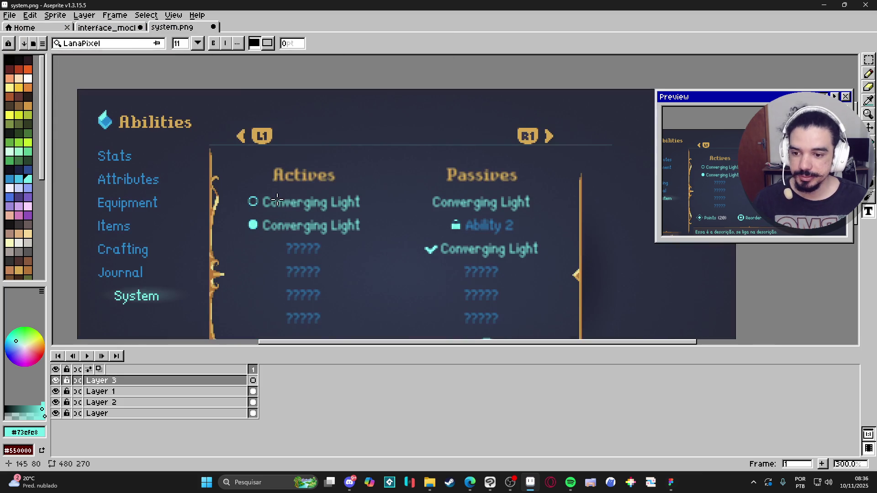
drag(297, 129, 357, 144)
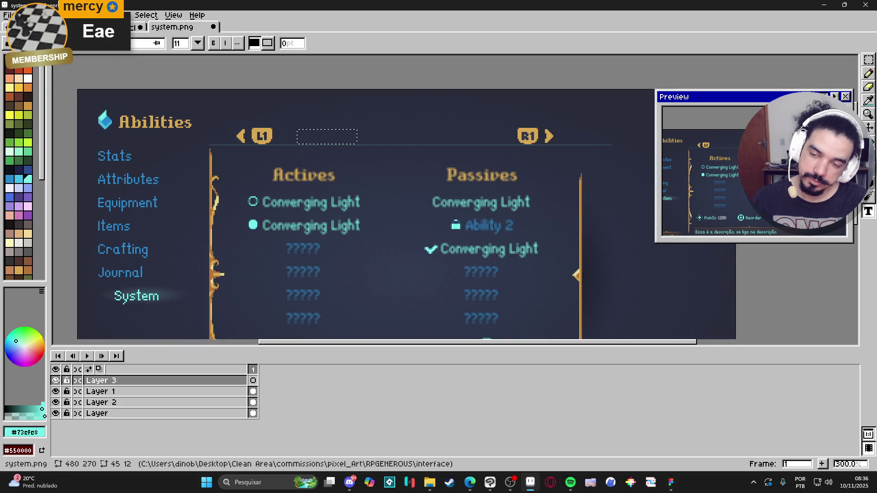
text(Save/)
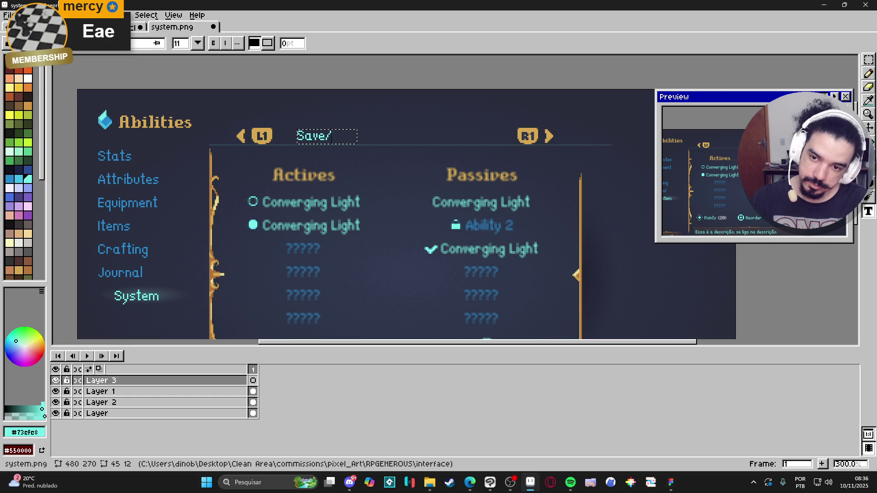
text(load)
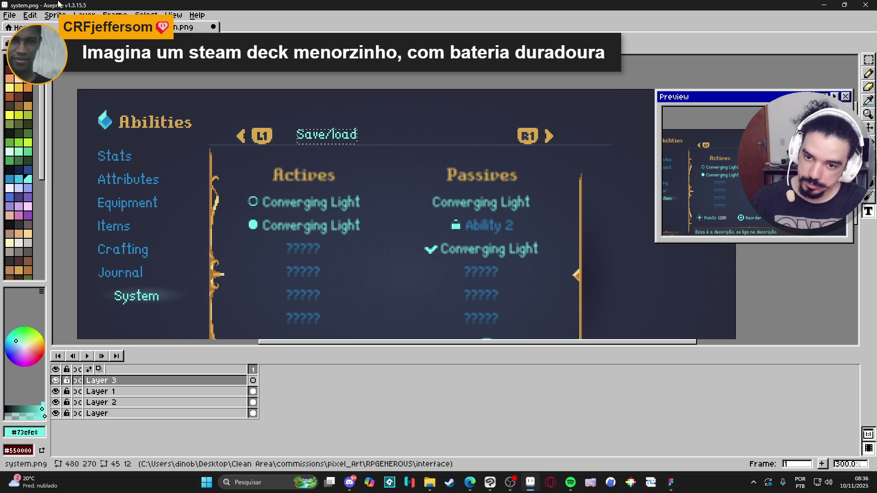
key(BackSpace)
key(BackSpace)
key(BackSpace)
text(Load)
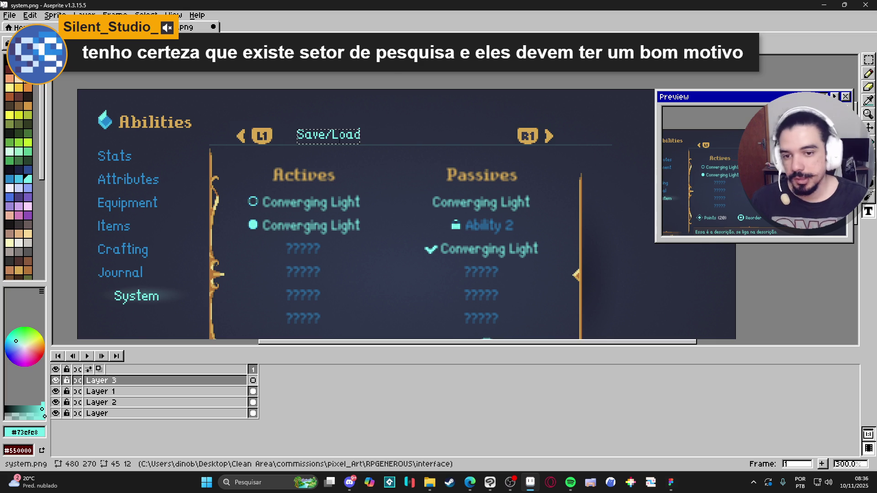
key(Return)
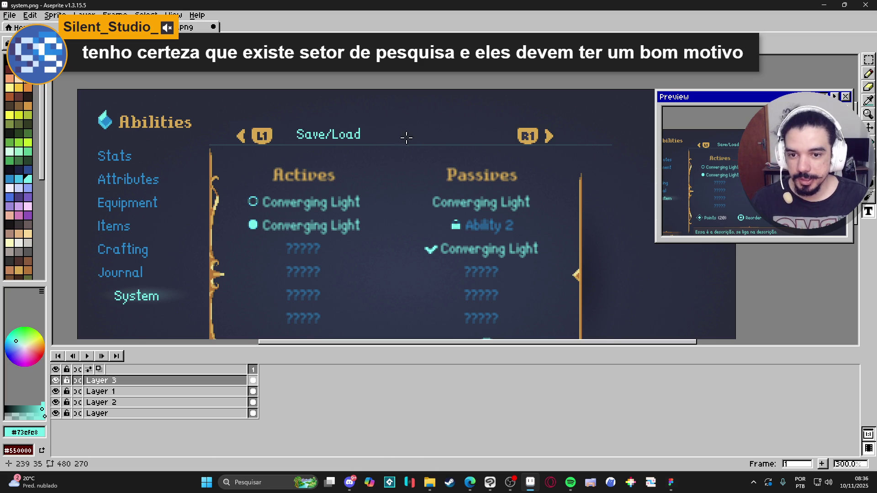
- Marquee-select the Save/Load label, delete it, and zoom in to check the gap
scroll(407, 147, down, 1)
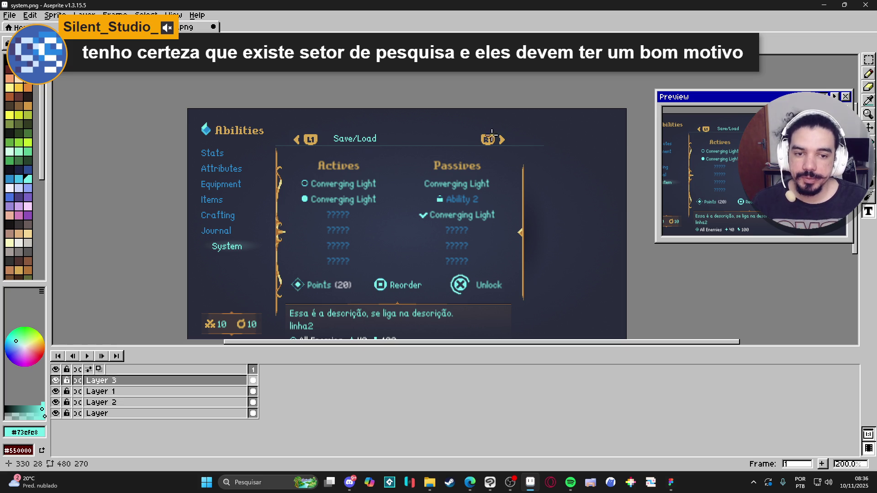
mouse_move(868, 59)
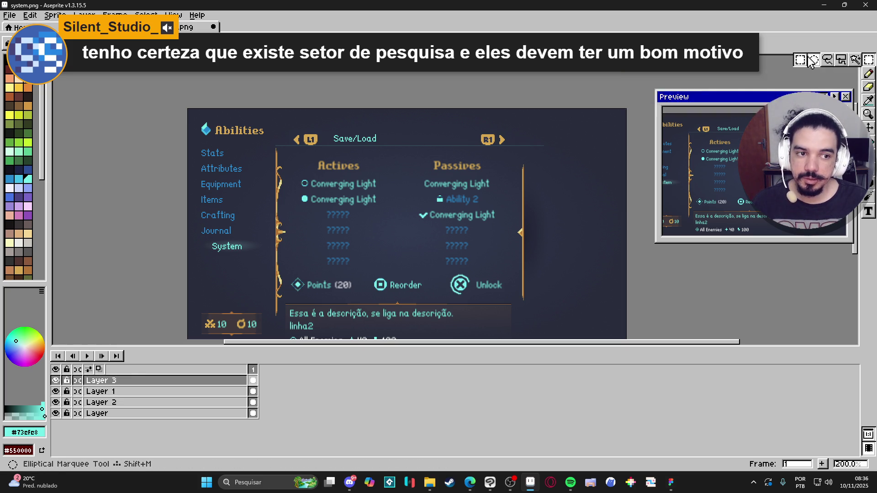
scroll(352, 133, up, 1)
drag(394, 128, 308, 168)
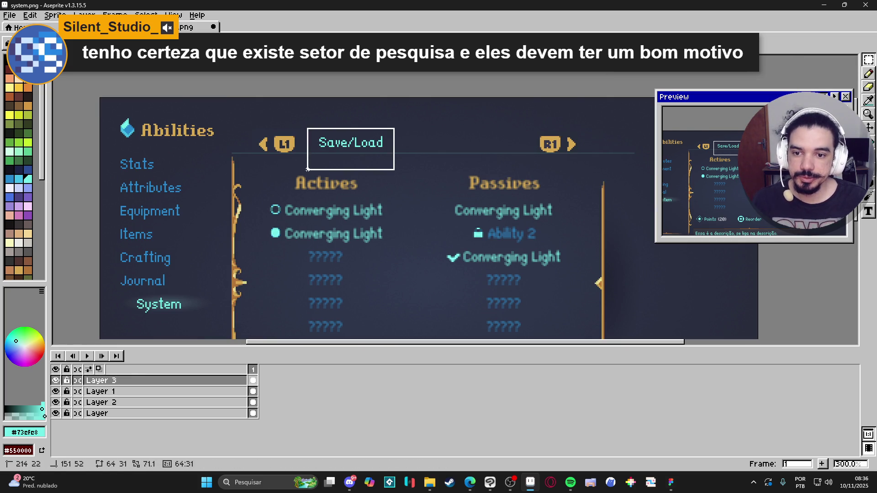
key(Delete)
scroll(291, 136, up, 2)
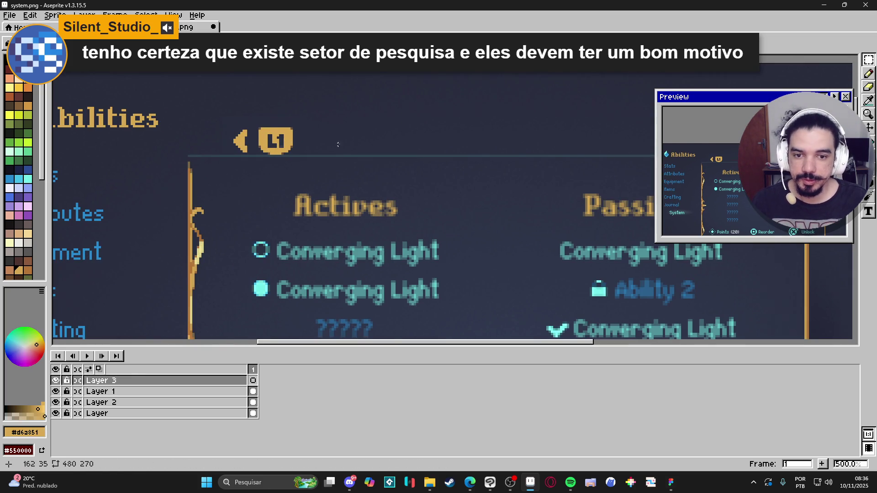
scroll(365, 147, down, 2)
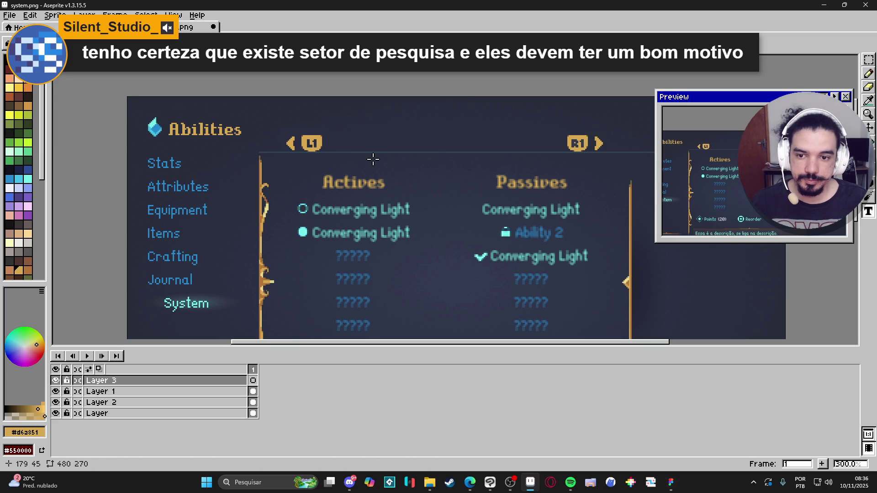
scroll(352, 145, up, 1)
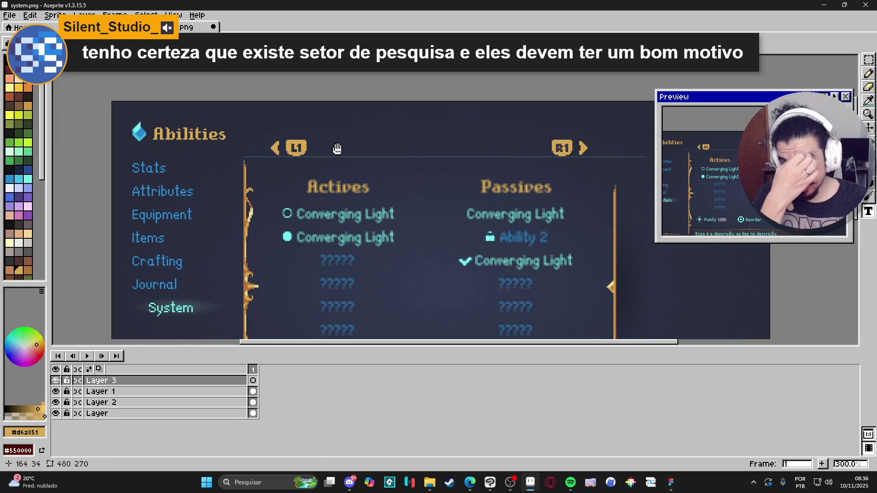
scroll(320, 158, right, 2)
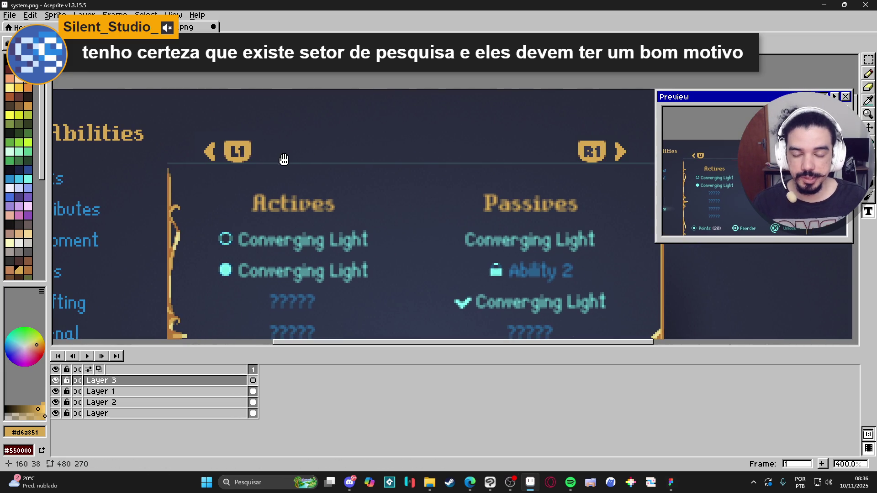
scroll(295, 159, right, 1)
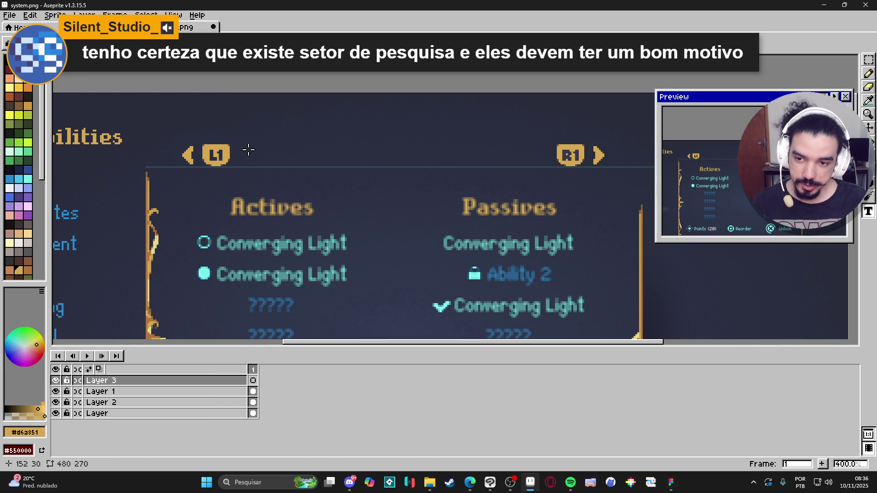
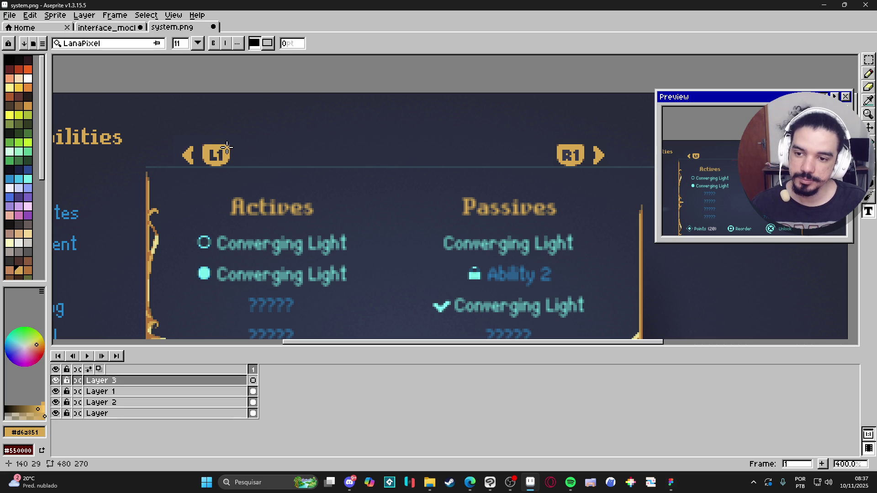
- Set the Text tool font to ExpressionPro at size 16
click(247, 146)
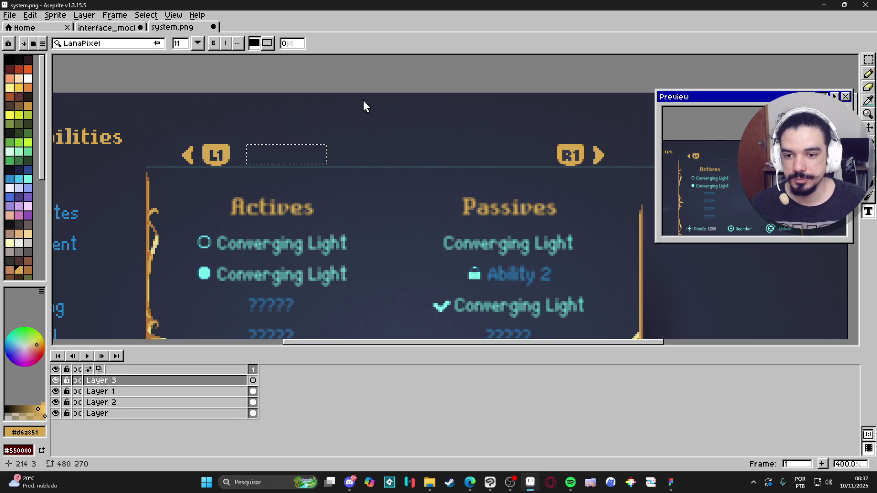
click(142, 47)
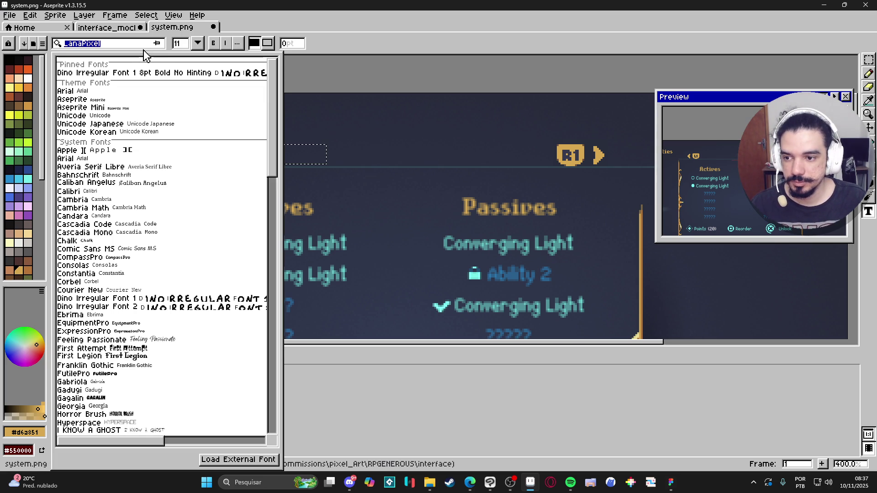
click(118, 331)
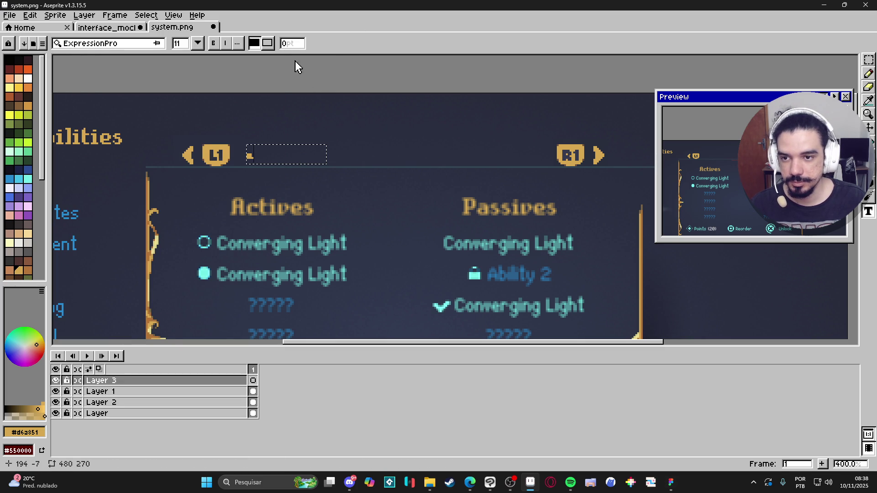
click(198, 44)
click(179, 112)
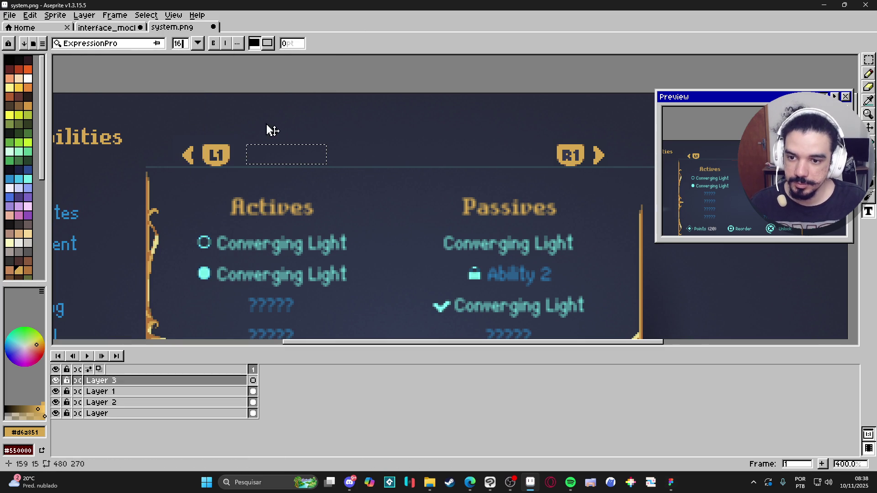
click(182, 43)
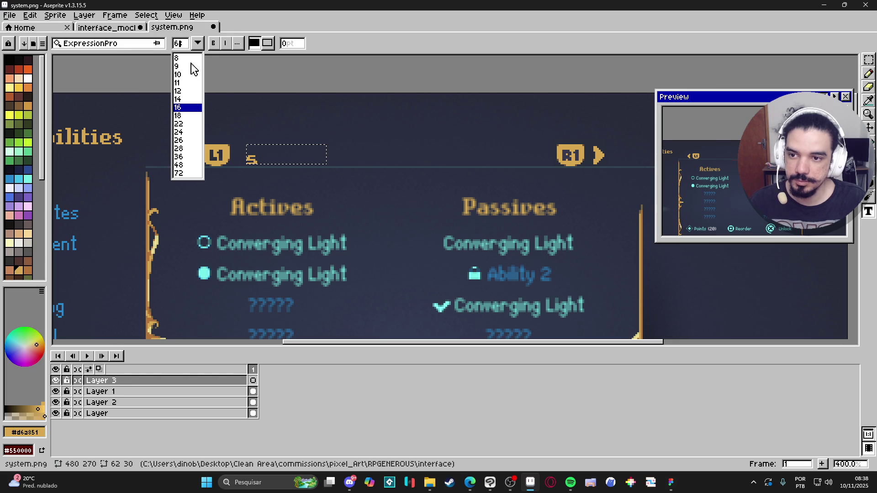
text(s1)
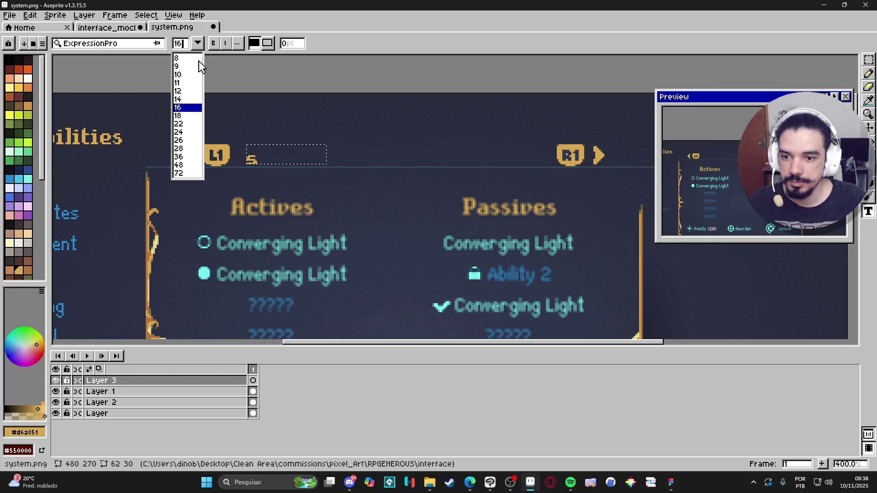
click(268, 157)
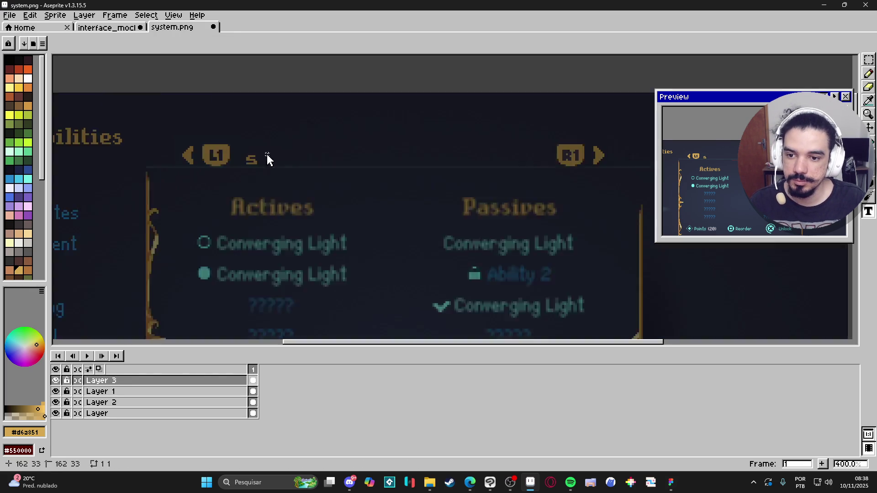
- Delete the stray 's' and the leftover pixel fragment beside the L1 badge
click(868, 60)
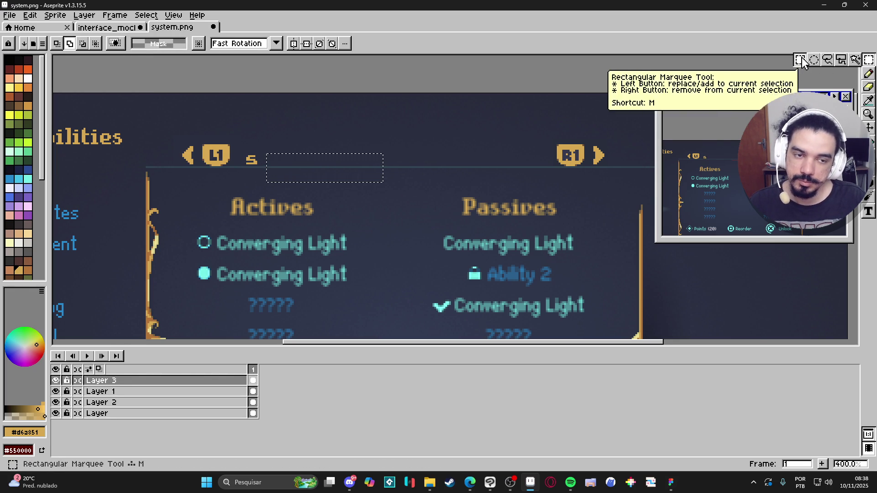
drag(245, 145, 288, 166)
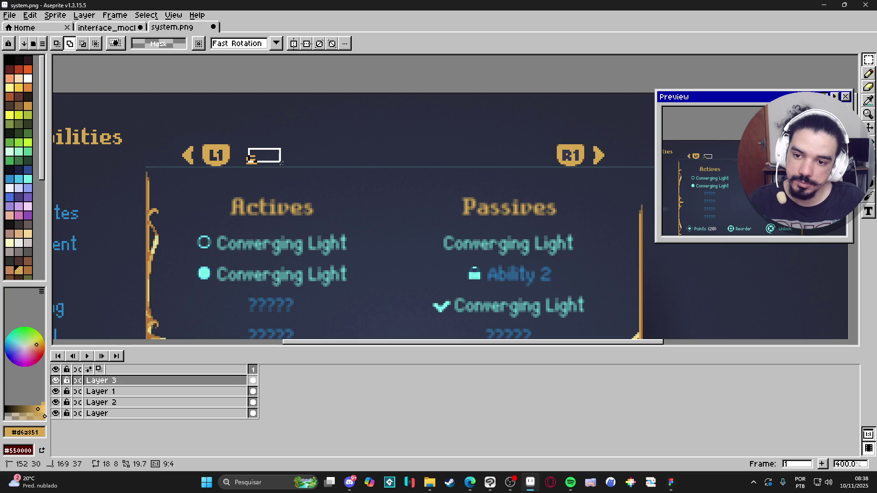
key(Delete)
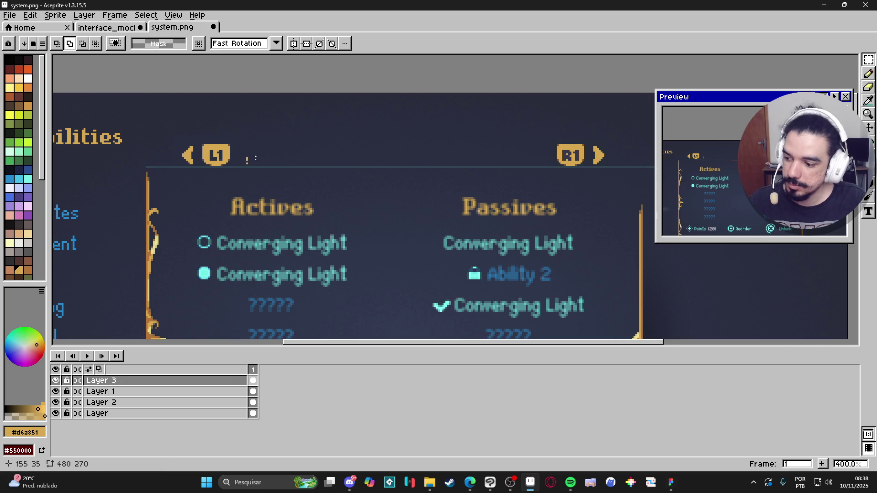
drag(265, 155, 242, 174)
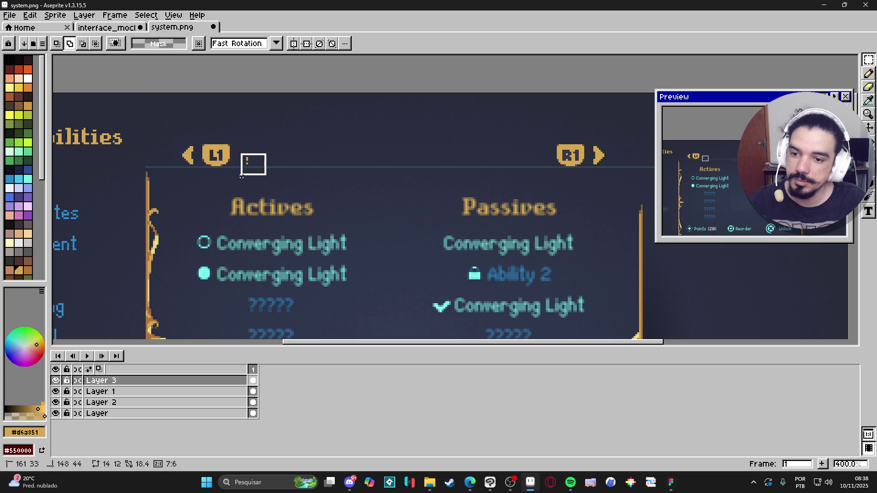
key(Delete)
- Type the title 'Save/Load' in a text box beside the L1 badge
click(869, 212)
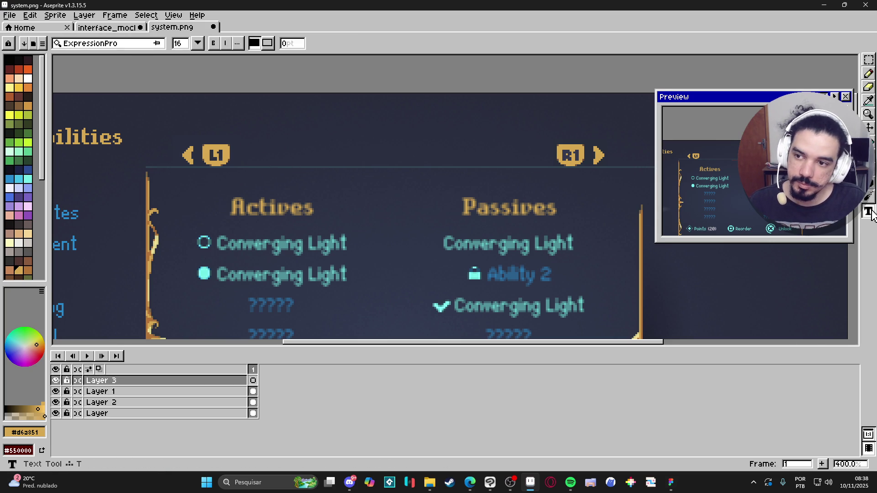
mouse_move(241, 131)
mouse_down()
mouse_move(298, 172)
mouse_move(385, 165)
mouse_up()
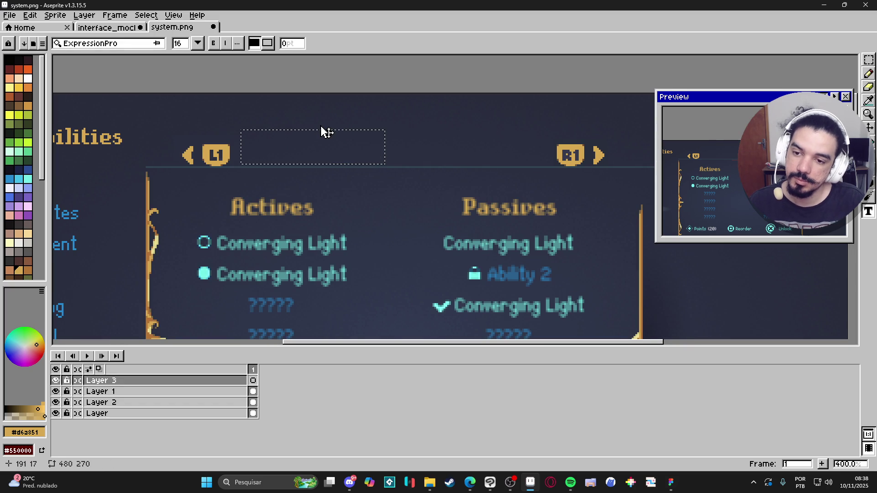
text(Save/)
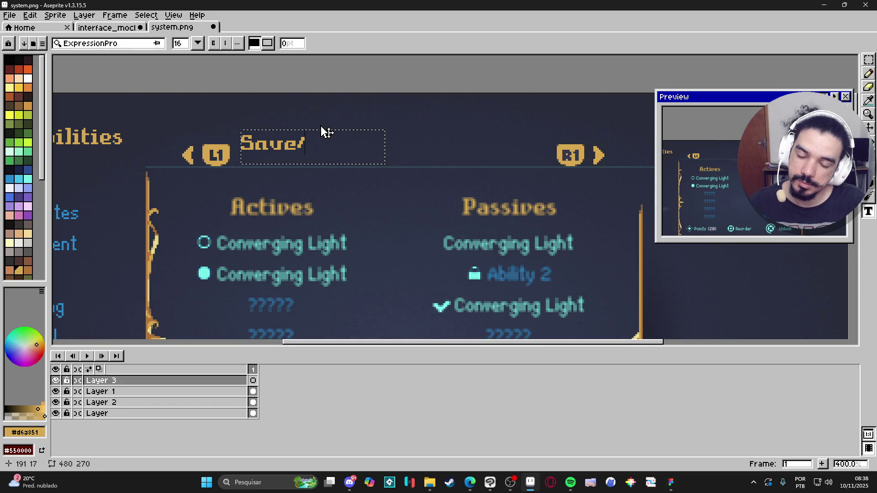
text(Load)
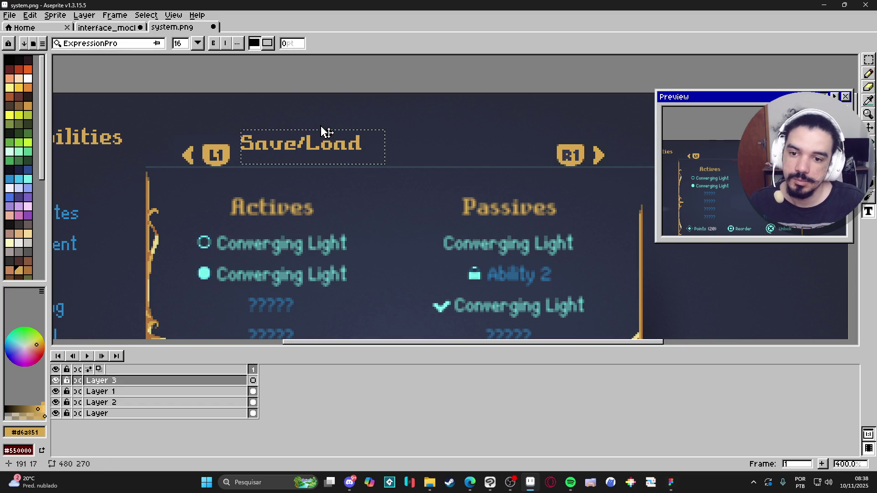
double_click(364, 146)
- Switch the Save/Load title's font to EquipmentPro and commit it
click(160, 45)
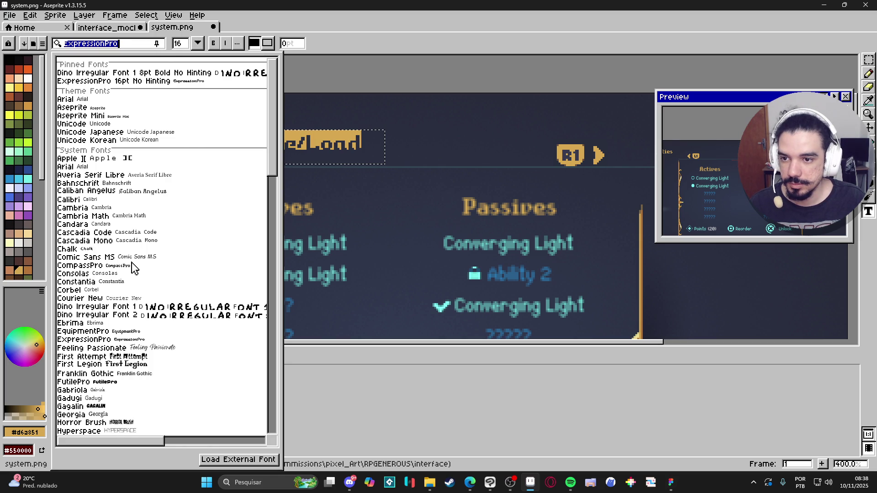
click(168, 82)
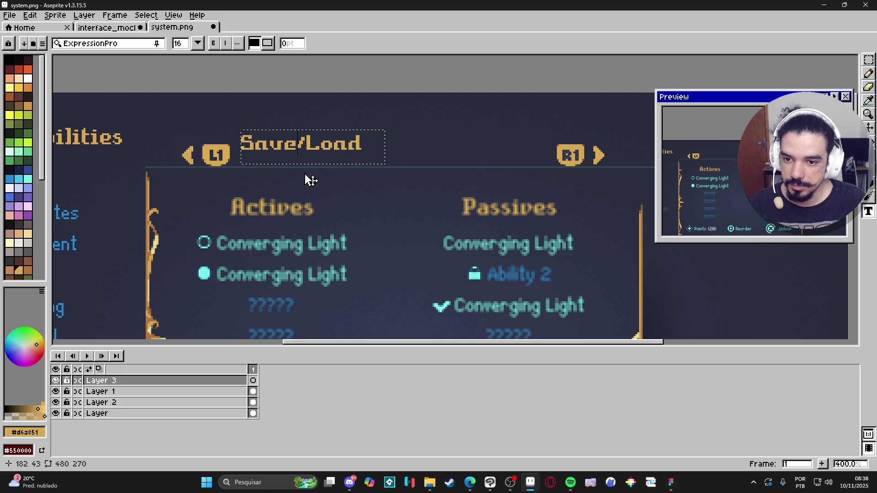
scroll(306, 149, down, 1)
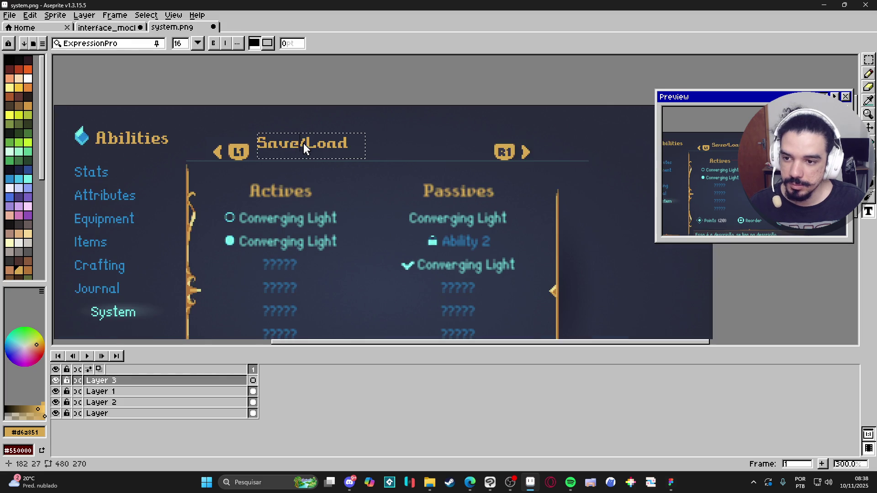
scroll(172, 165, down, 1)
scroll(174, 167, up, 1)
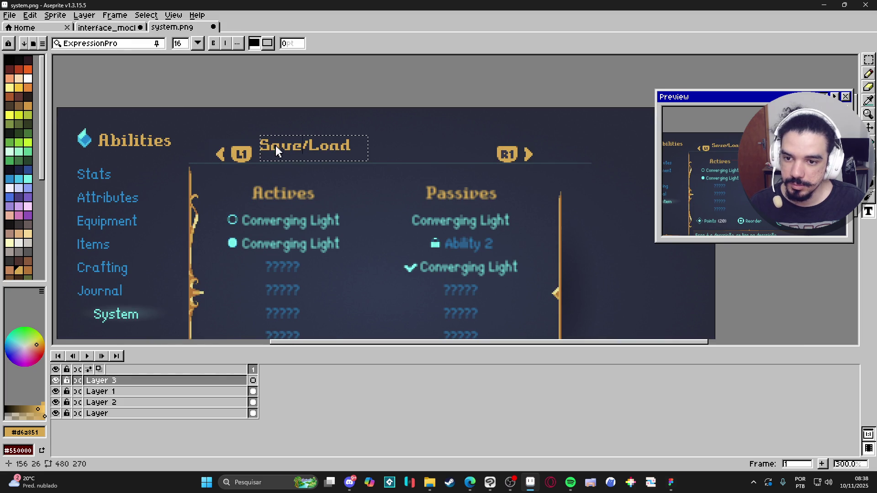
click(143, 46)
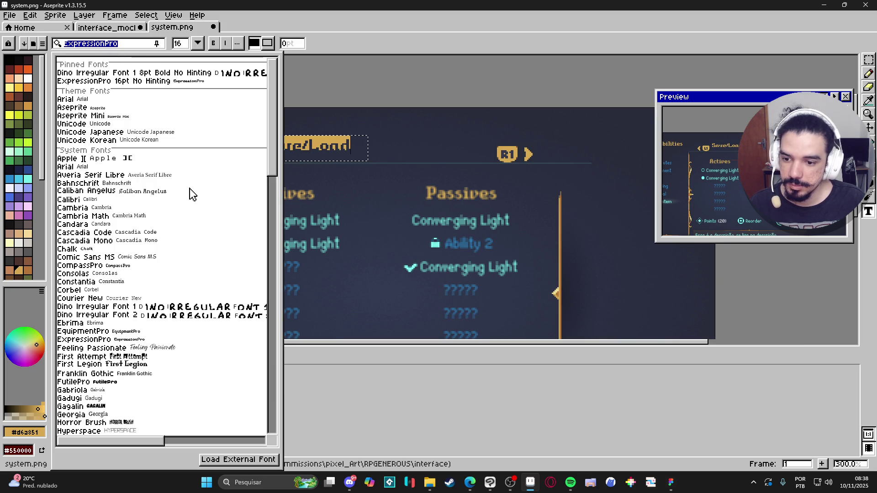
scroll(132, 272, down, 5)
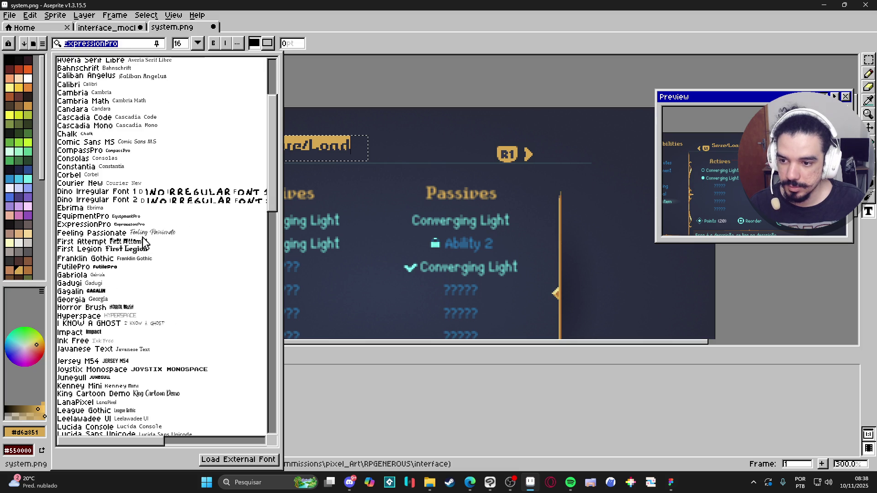
click(132, 216)
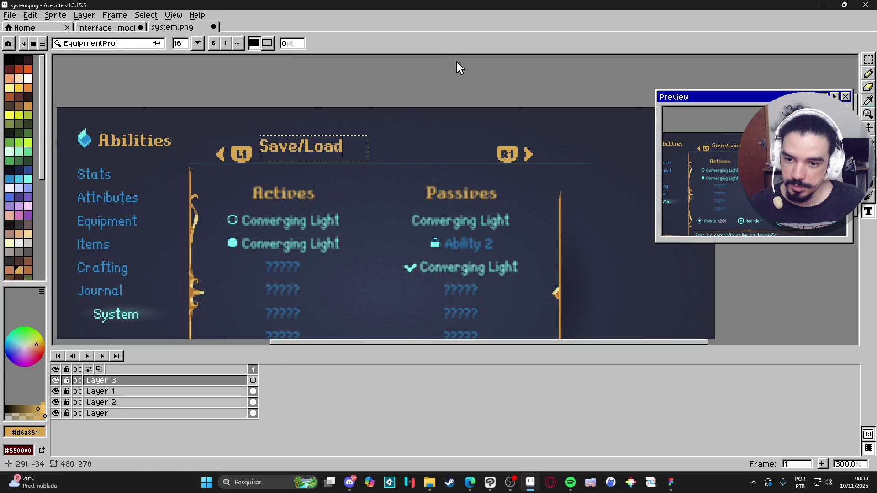
key(Return)
click(869, 60)
- Move the whole Save/Load title into position and deselect it
click(800, 63)
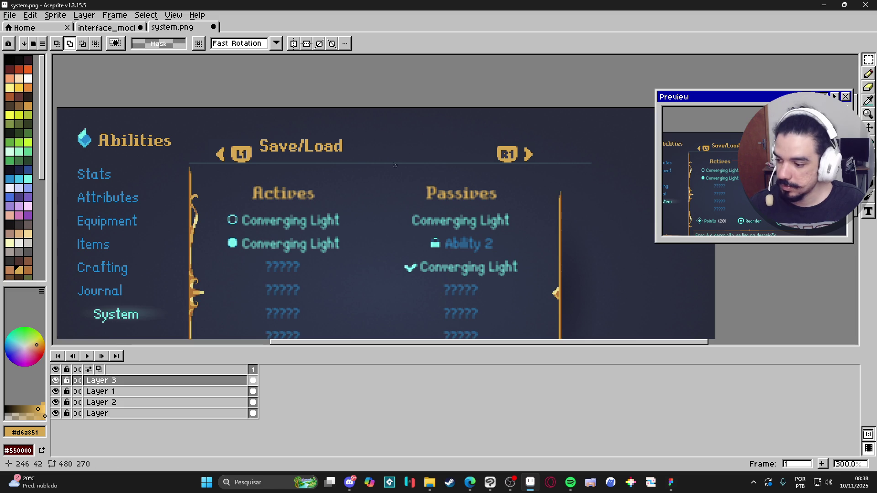
scroll(347, 178, up, 1)
mouse_move(230, 113)
mouse_down()
mouse_move(338, 155)
mouse_move(361, 154)
mouse_move(321, 150)
mouse_up()
key(Return)
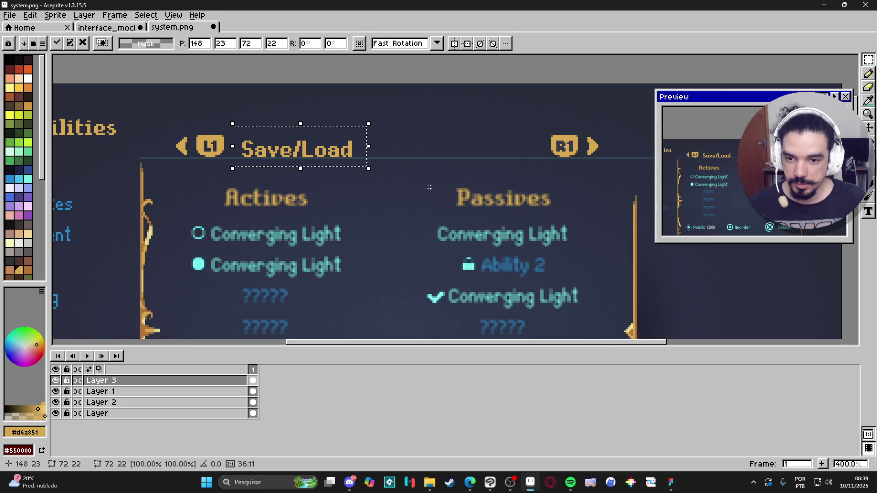
key(ctrl+d)
key(ctrl+d)
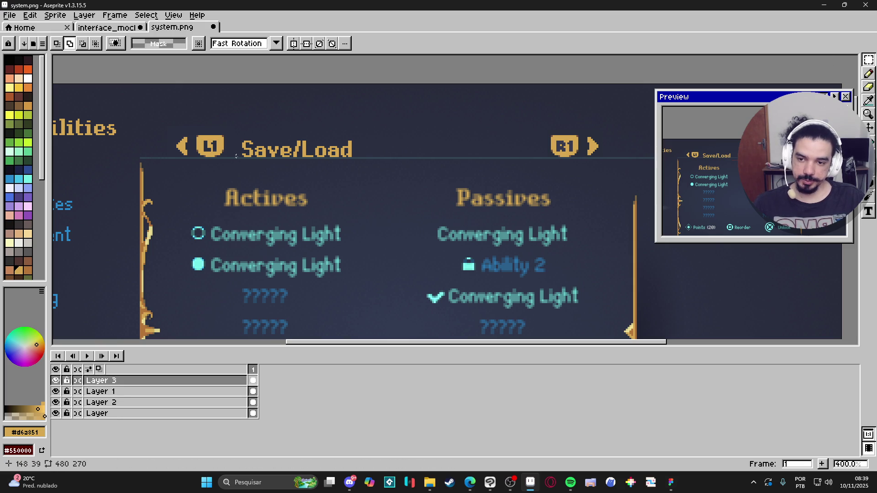
scroll(239, 156, up, 2)
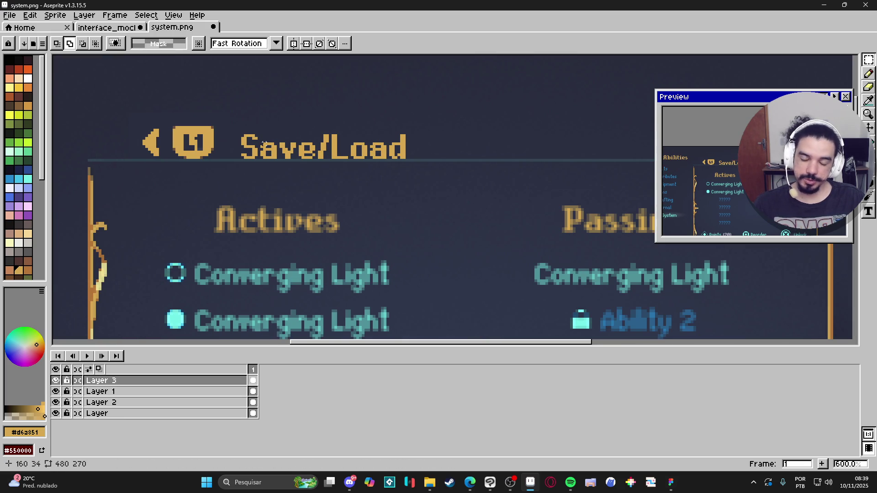
scroll(319, 149, down, 1)
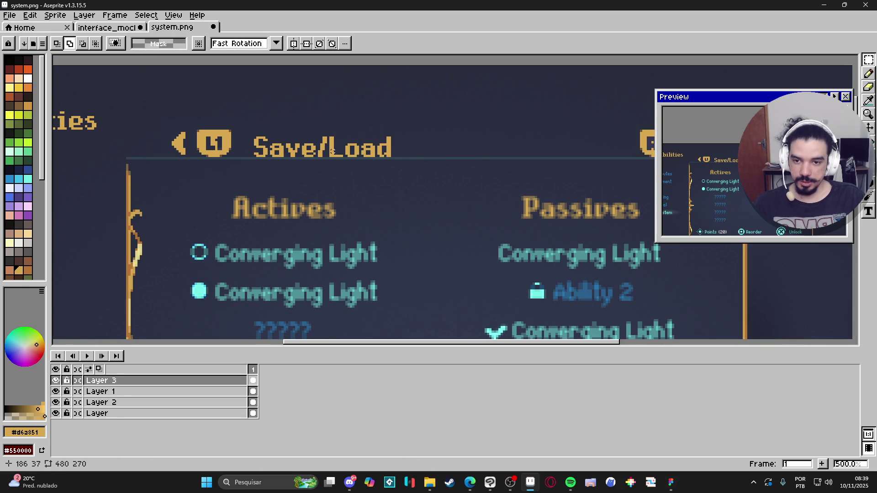
scroll(333, 150, down, 1)
scroll(627, 101, up, 3)
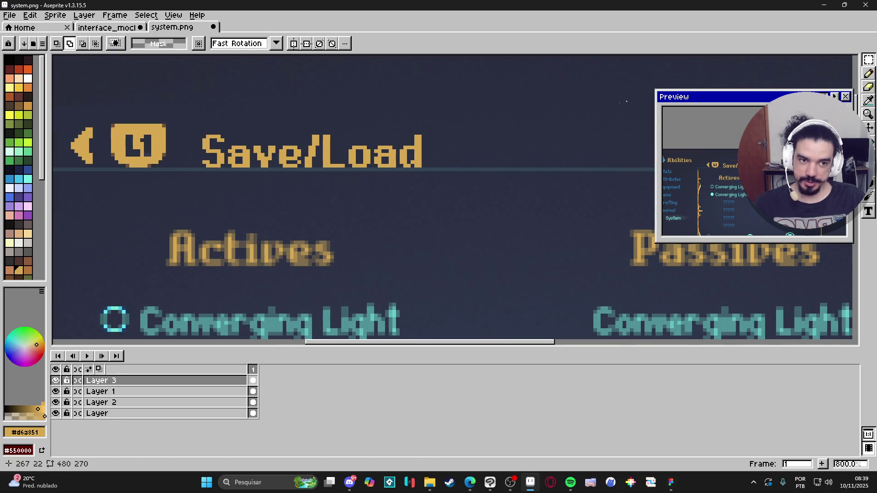
- Select the word Load and move it into place within the heading
mouse_move(467, 118)
mouse_down()
mouse_move(306, 167)
mouse_move(332, 141)
mouse_move(384, 139)
mouse_move(450, 170)
mouse_up()
key(ctrl+d)
click(415, 160)
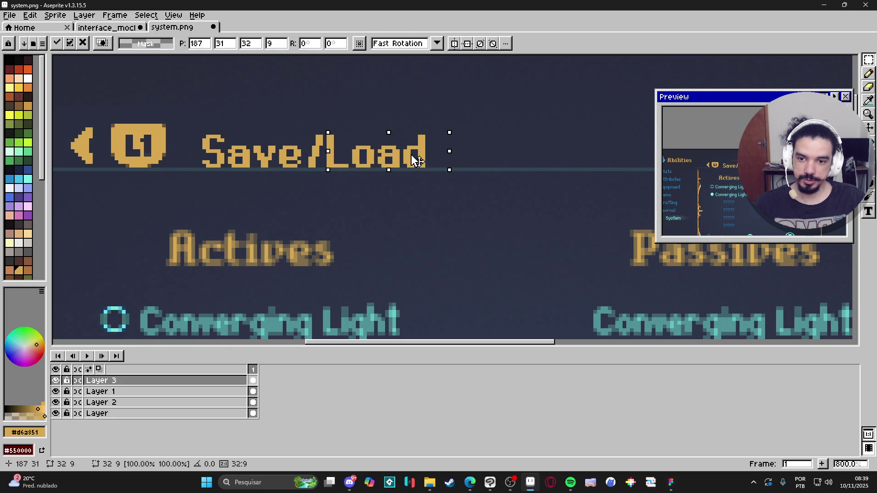
click(329, 165)
click(328, 165)
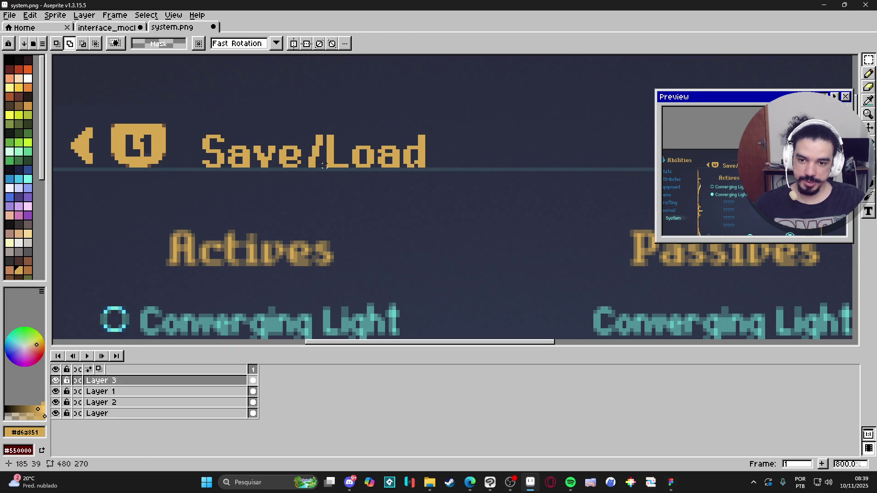
drag(328, 166, 478, 115)
click(427, 157)
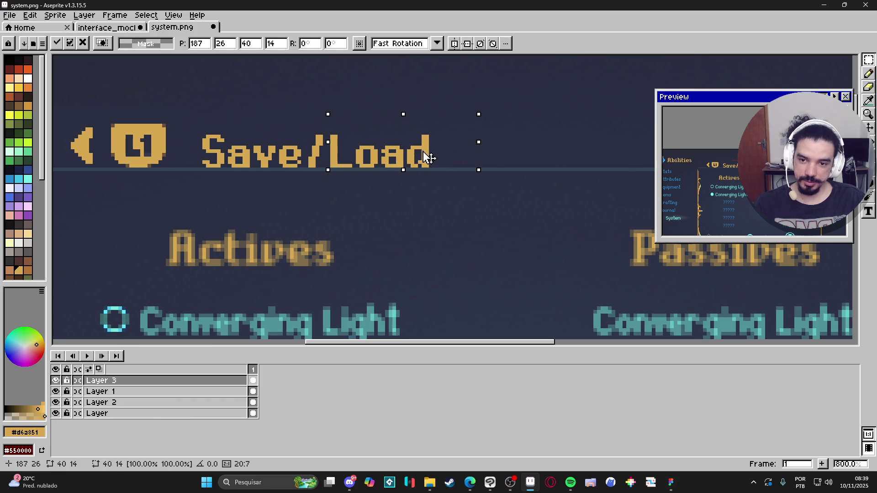
key(Return)
- Zoom out and pan along the Save/Load heading to check the placement
scroll(363, 173, down, 4)
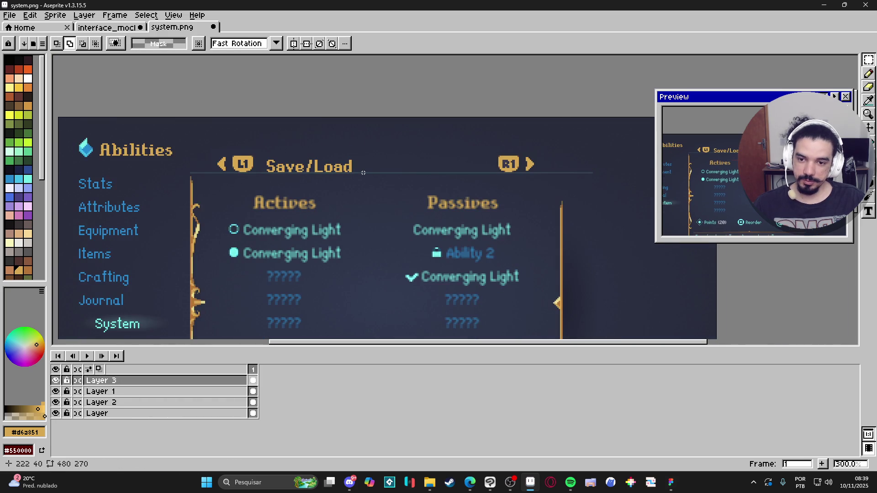
scroll(369, 175, down, 1)
scroll(377, 178, up, 2)
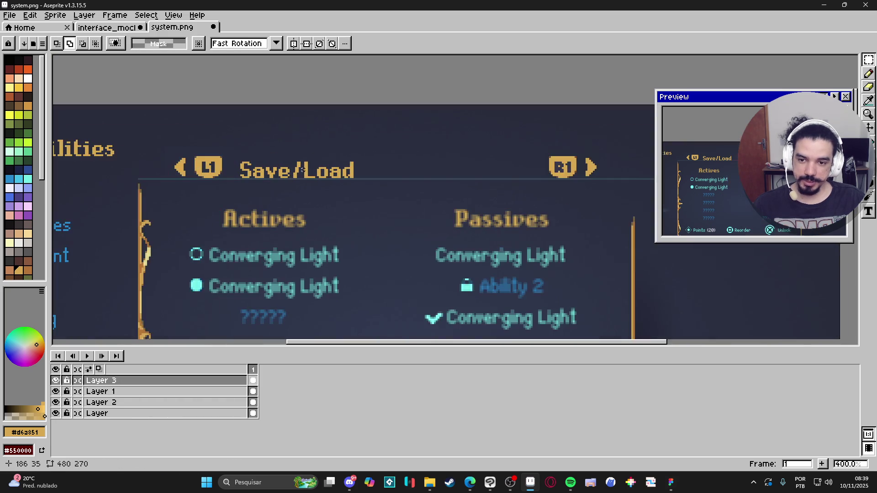
key(b)
scroll(306, 170, up, 1)
key(i)
key(b)
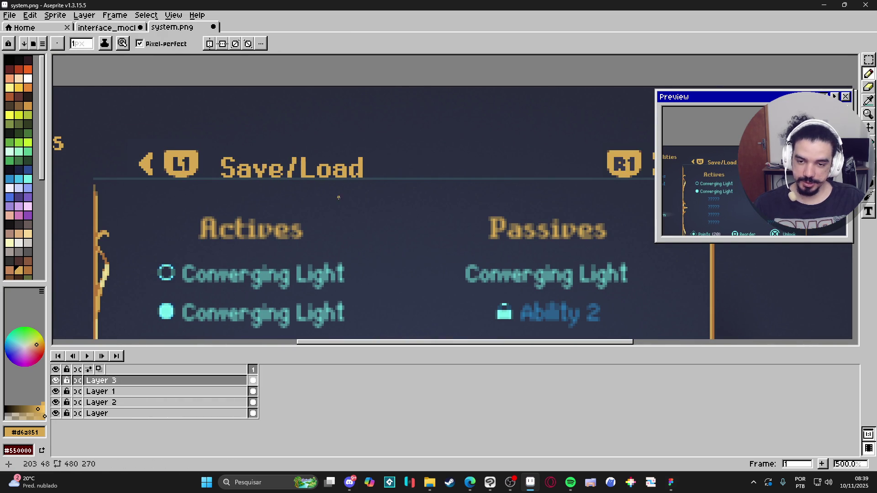
drag(369, 196, 348, 201)
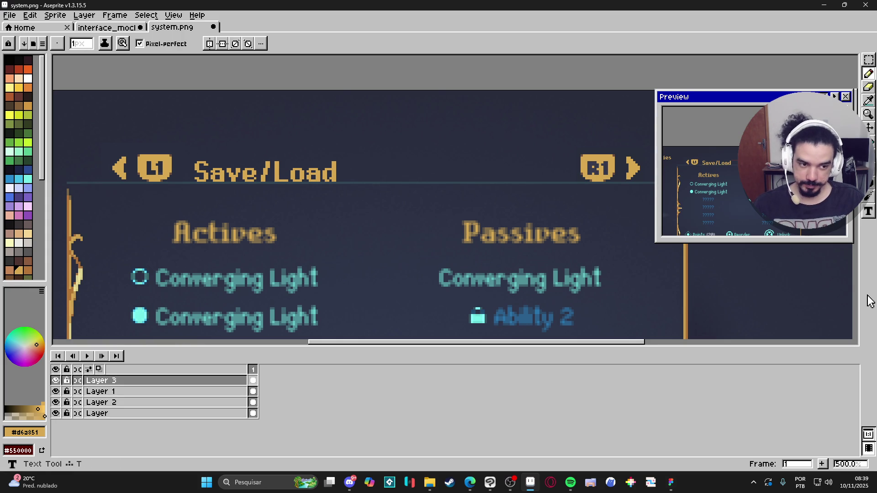
- Type 'Configs' in a new text box right of Save/Load and commit it
click(869, 211)
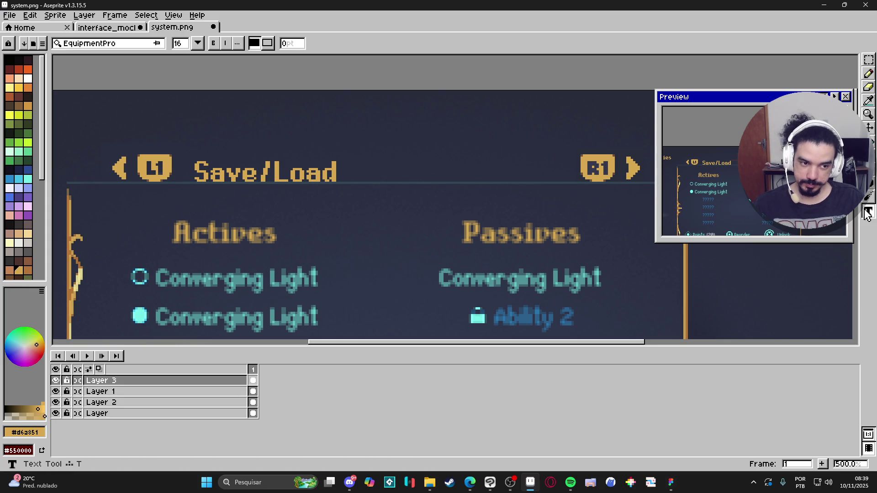
click(391, 150)
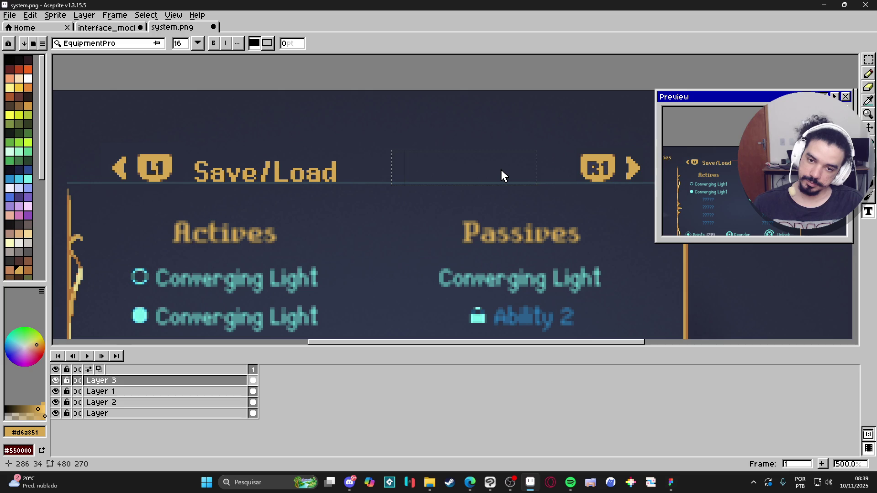
text(Congi)
key(BackSpace)
key(BackSpace)
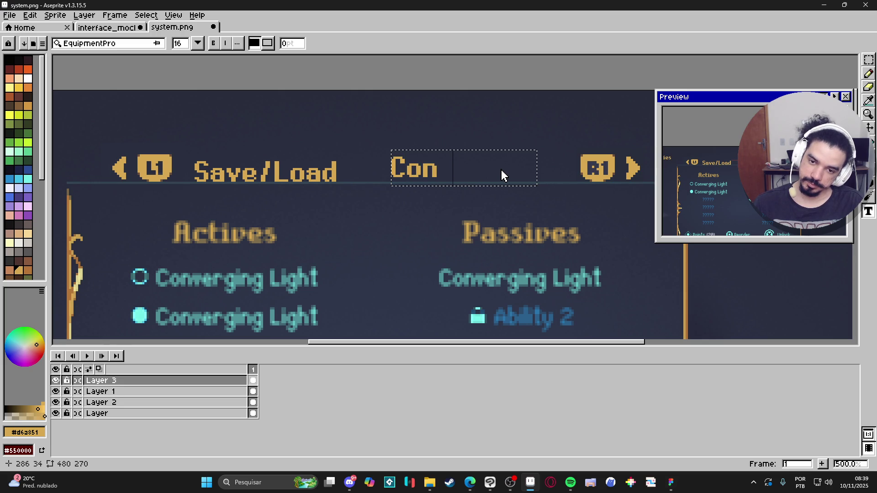
text(fig)
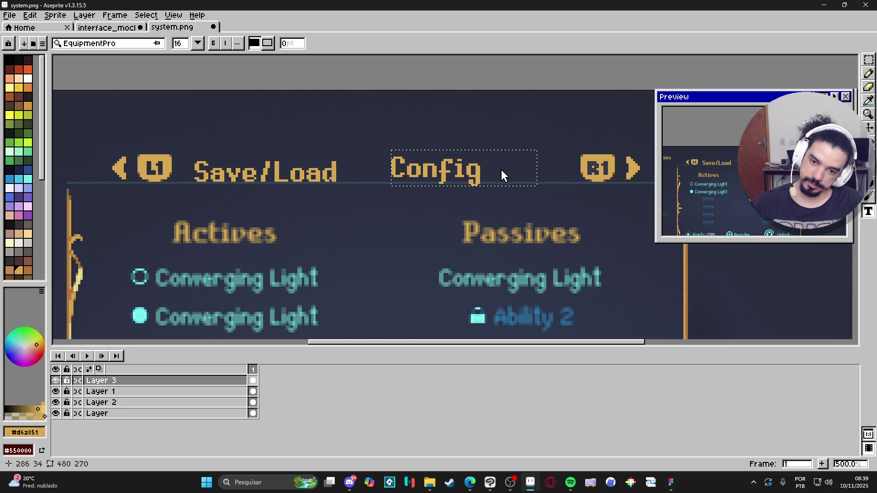
text(s)
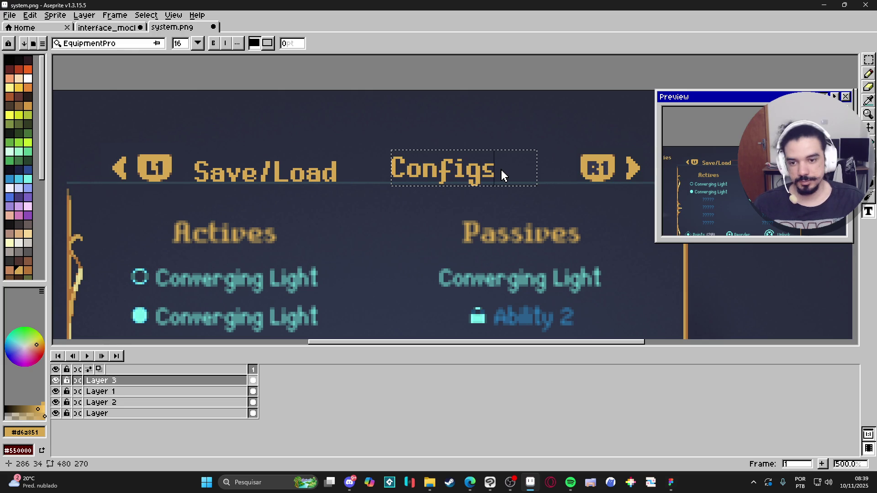
key(Return)
scroll(421, 222, down, 2)
scroll(429, 201, up, 2)
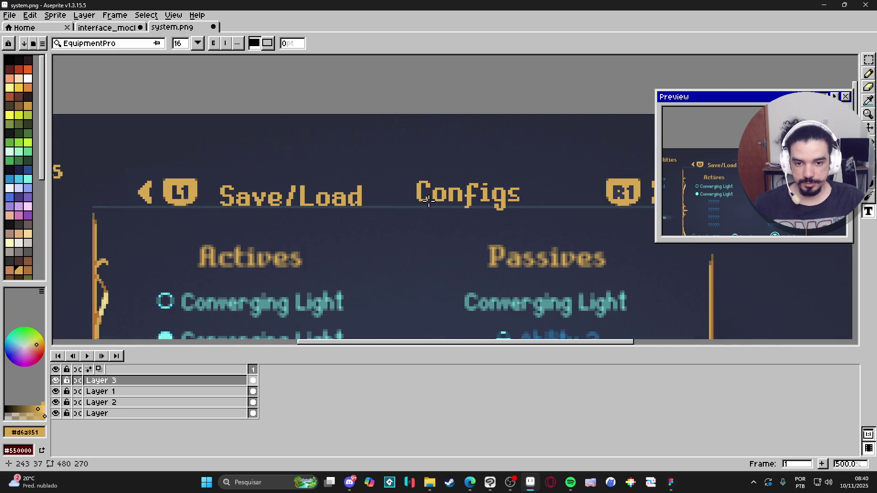
key(v)
scroll(428, 201, up, 1)
- Select the Configs heading and shift it slightly right
key(m)
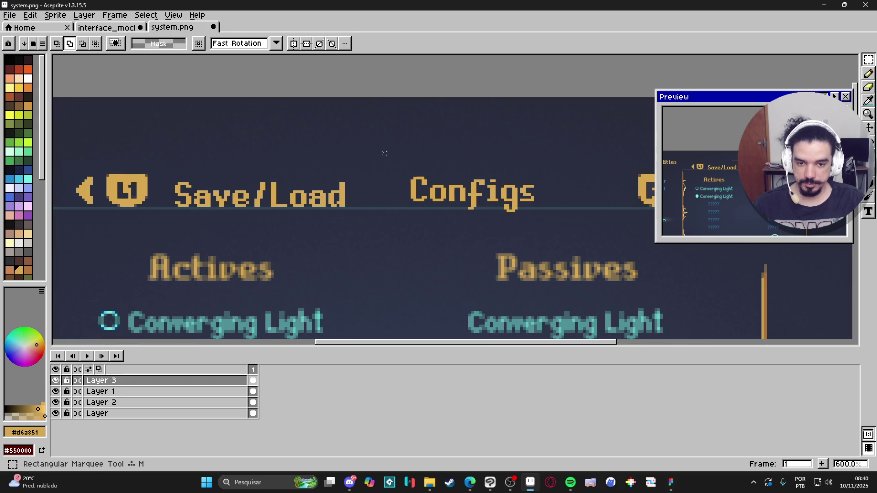
drag(385, 154, 567, 239)
mouse_move(518, 196)
mouse_down()
mouse_move(547, 200)
mouse_move(547, 181)
mouse_up()
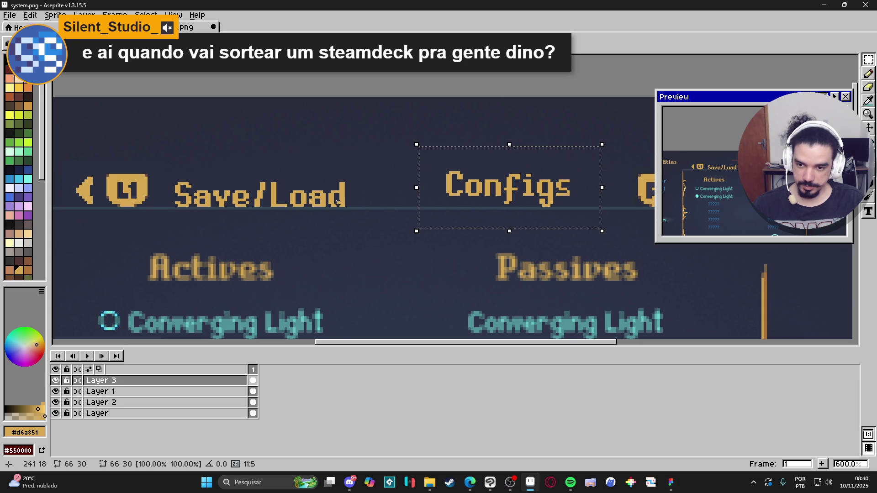
click(345, 211)
- Move the Save/Load heading into its new spot between the L1 and R1 markers
mouse_move(347, 209)
mouse_down()
mouse_move(173, 172)
mouse_move(189, 178)
mouse_up()
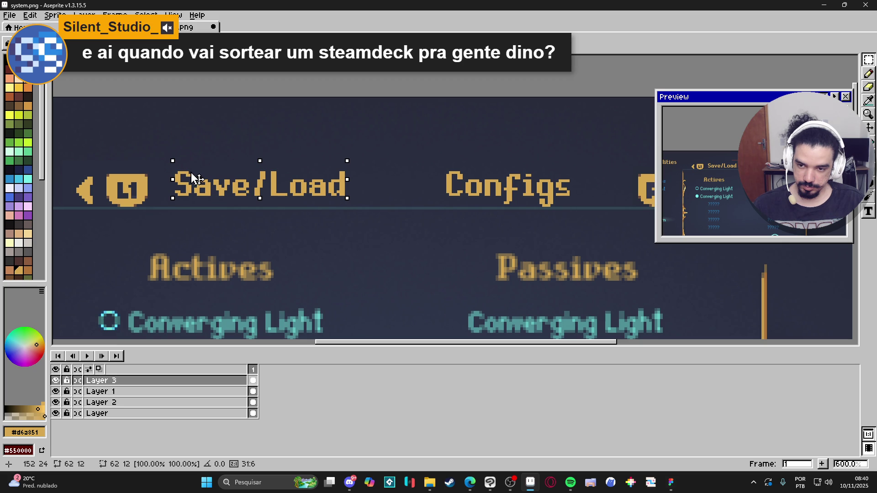
click(253, 203)
scroll(254, 203, down, 2)
scroll(408, 225, down, 1)
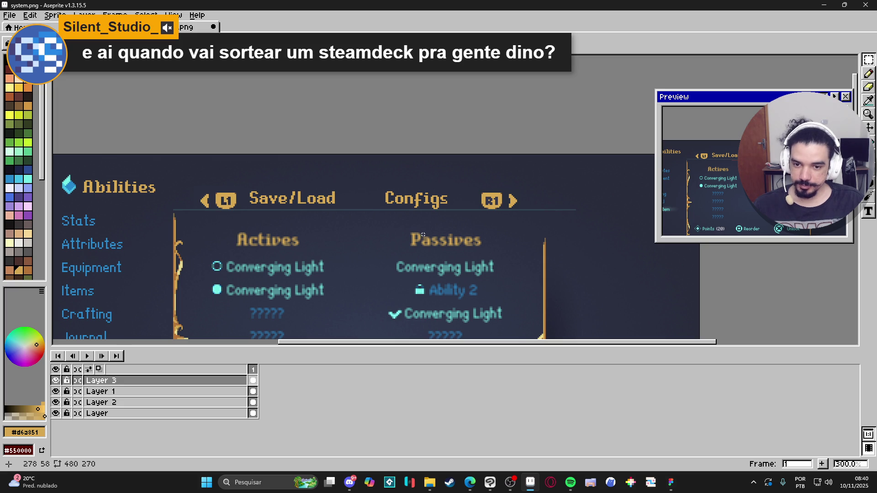
scroll(326, 192, up, 1)
drag(342, 188, 208, 214)
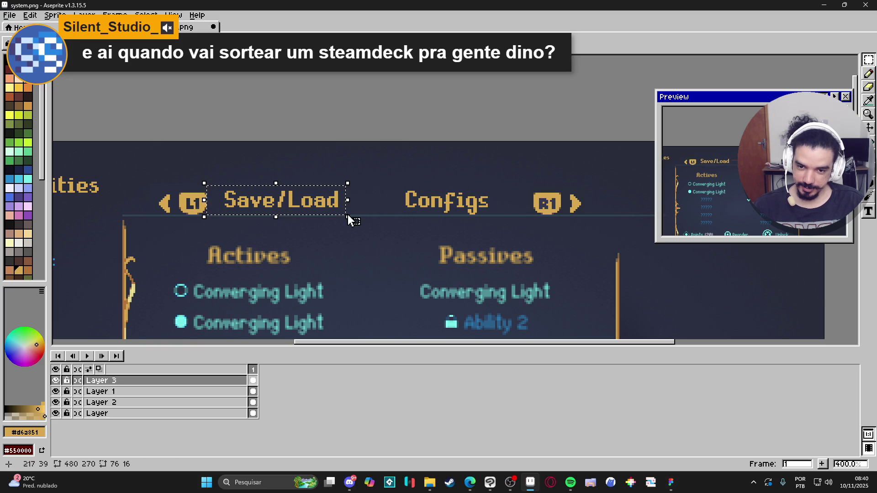
scroll(425, 217, down, 1)
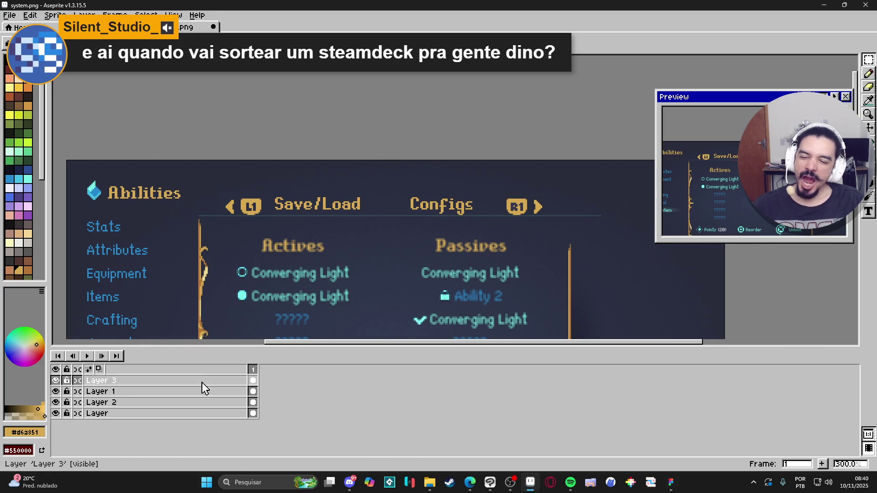
click(55, 402)
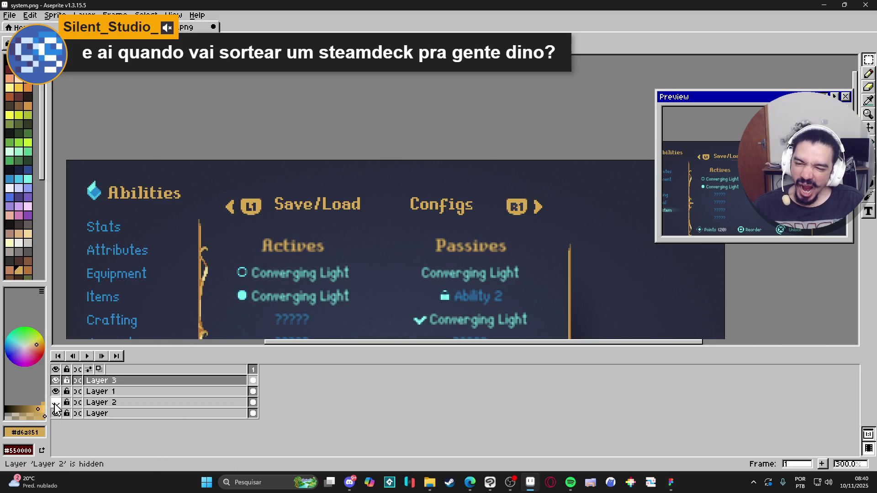
click(55, 402)
click(124, 414)
key(shift+n)
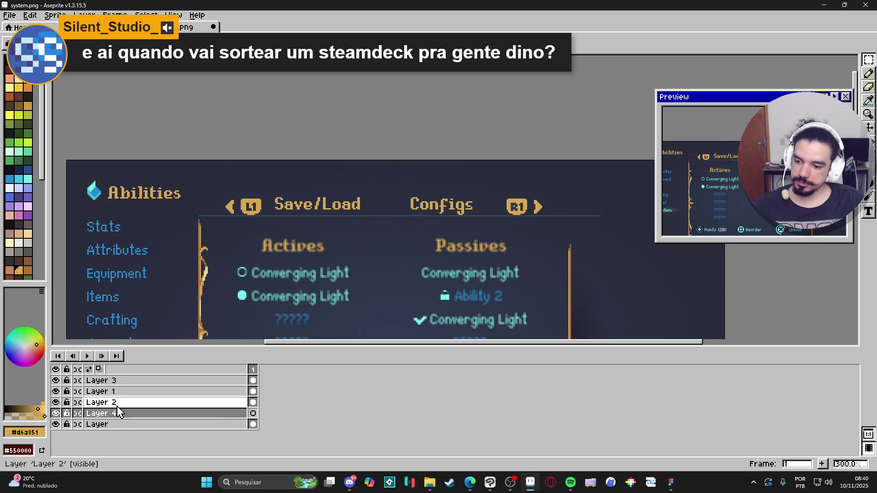
scroll(294, 213, up, 3)
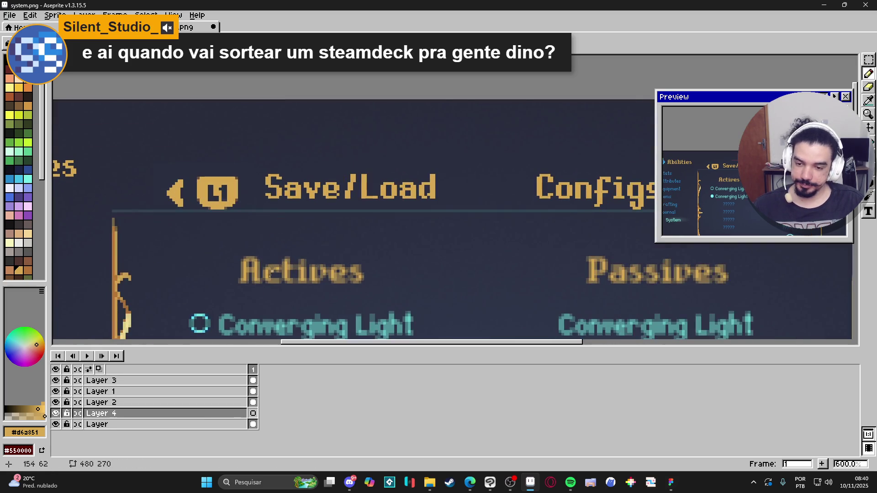
click(27, 178)
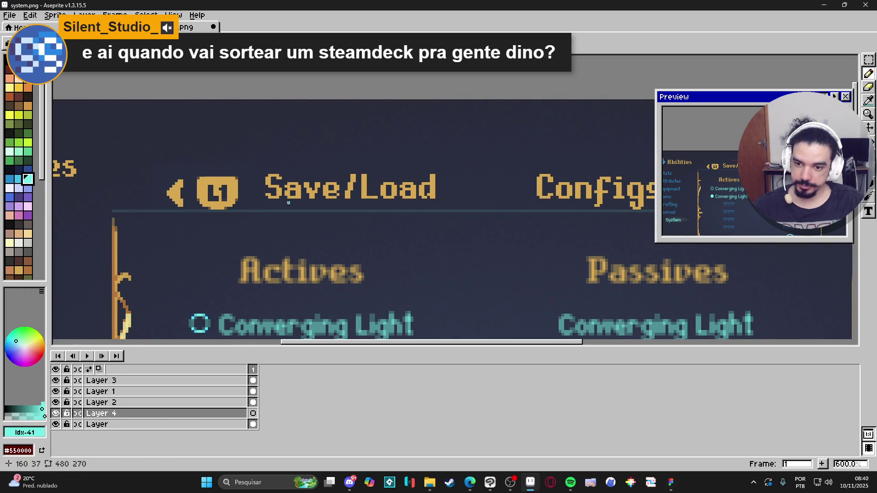
scroll(258, 206, up, 1)
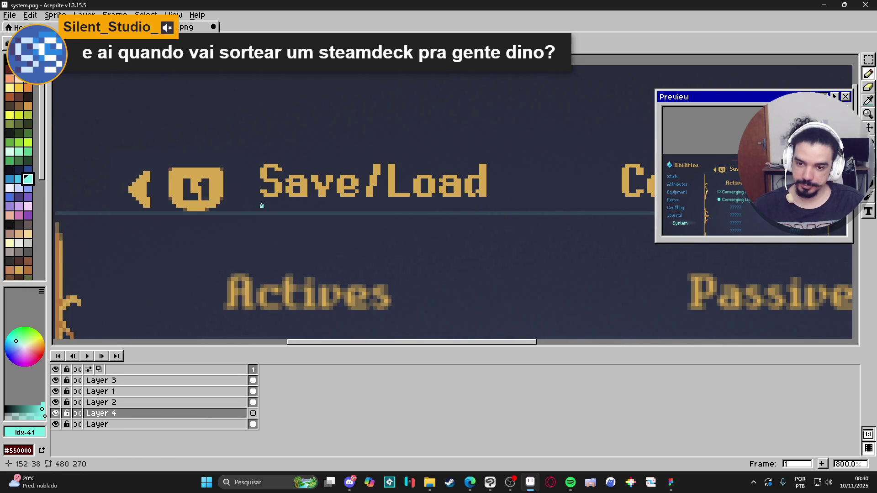
drag(258, 206, 486, 206)
scroll(443, 242, down, 3)
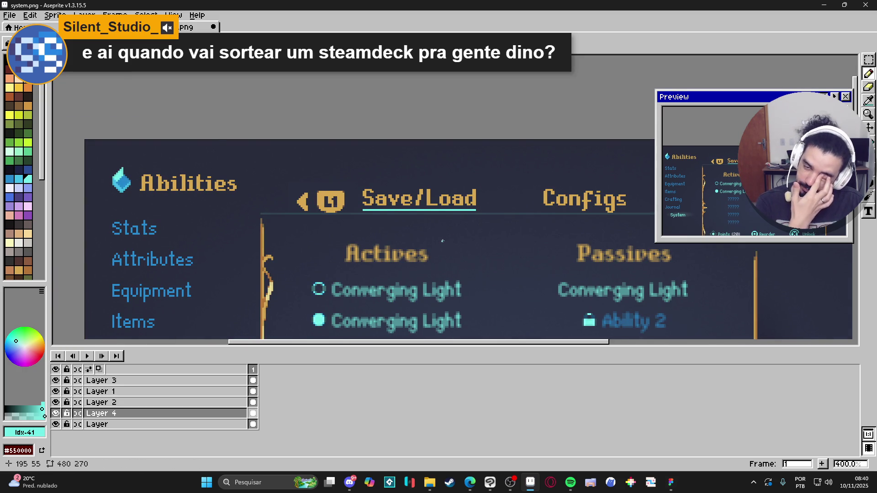
scroll(442, 242, down, 1)
scroll(448, 220, up, 6)
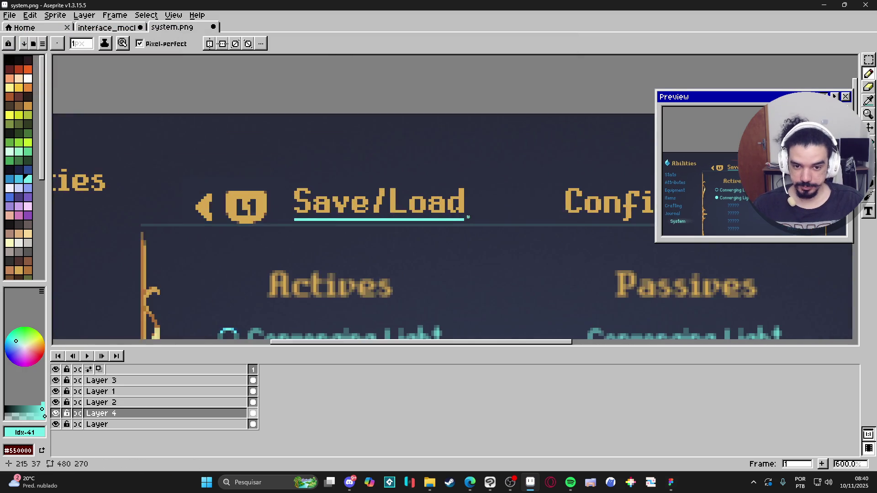
scroll(425, 230, down, 4)
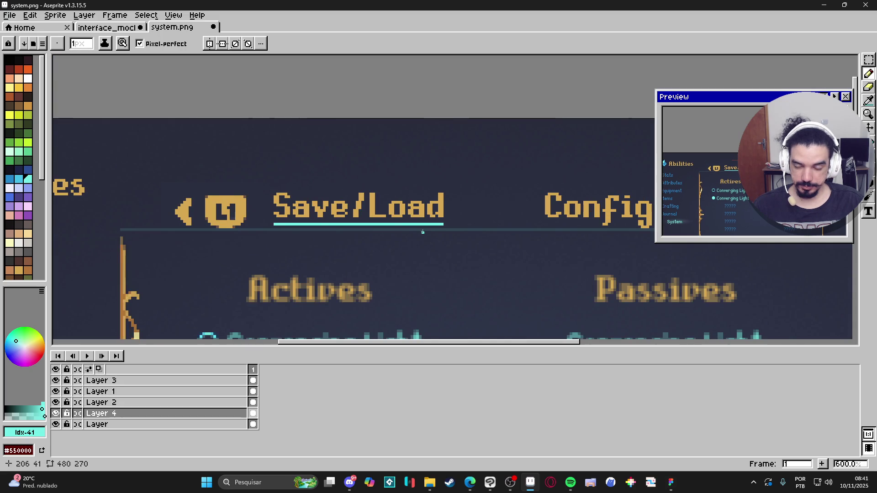
scroll(425, 233, down, 1)
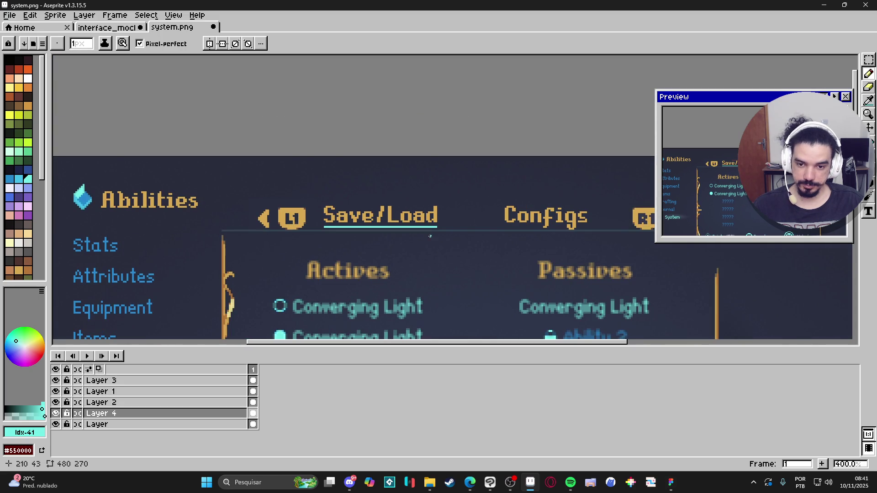
click(868, 63)
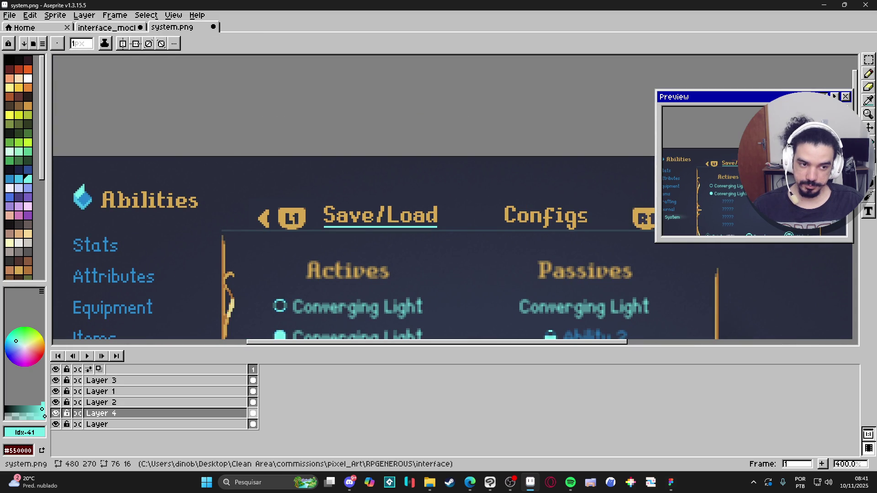
click(867, 66)
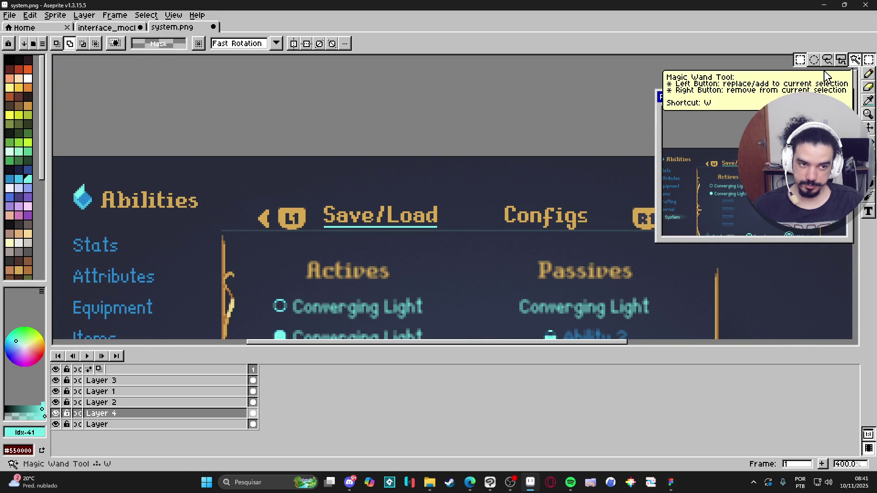
click(799, 60)
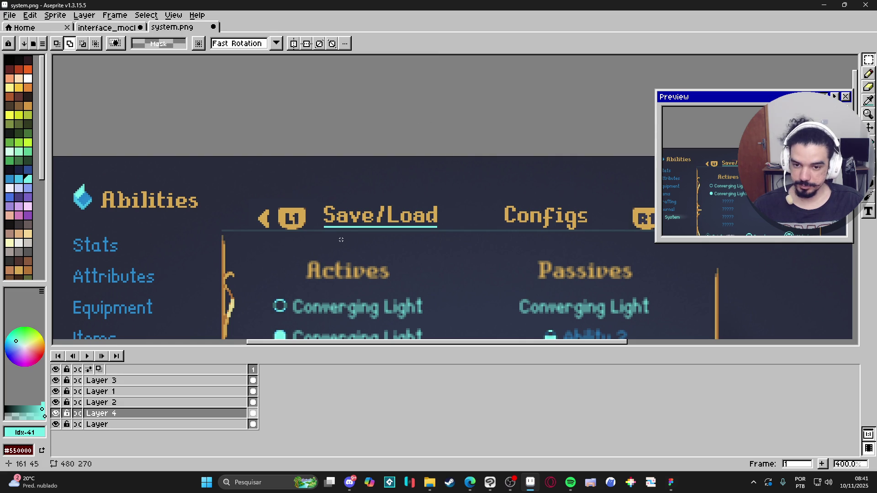
key(e)
scroll(434, 223, up, 2)
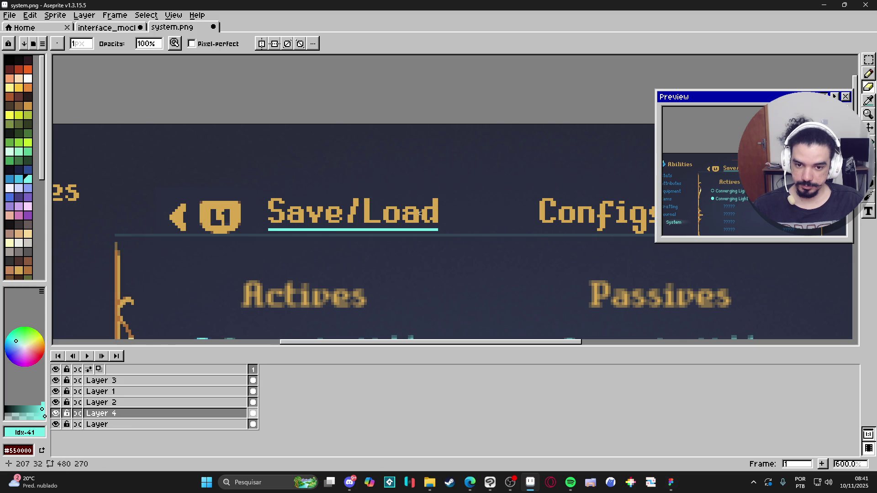
- Erase over the cyan underline beneath Save/Load at 50% eraser opacity
click(148, 43)
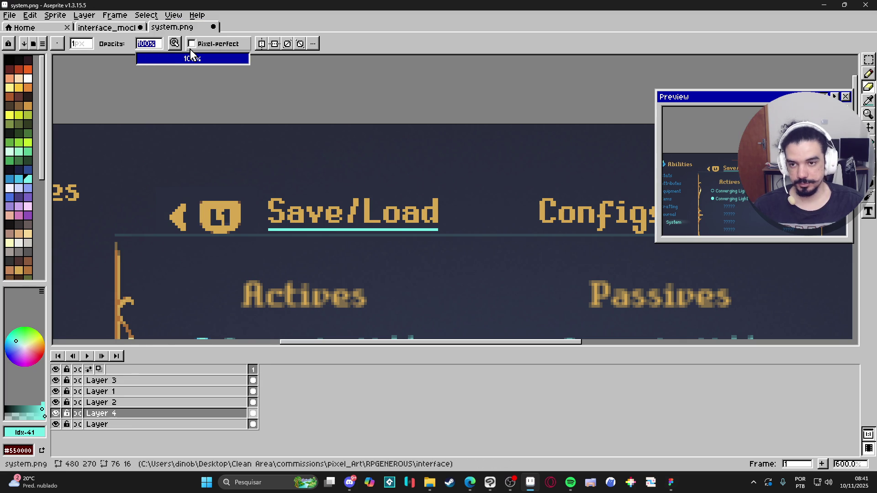
text(50)
key(Return)
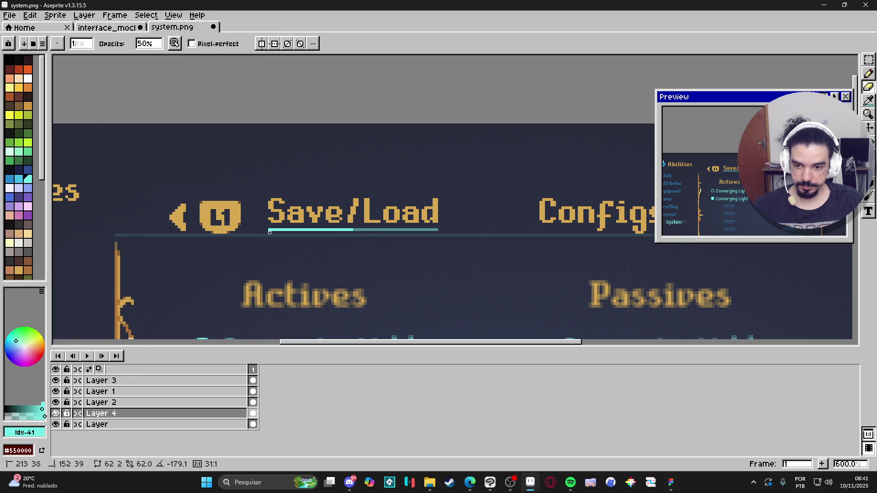
drag(269, 232, 270, 232)
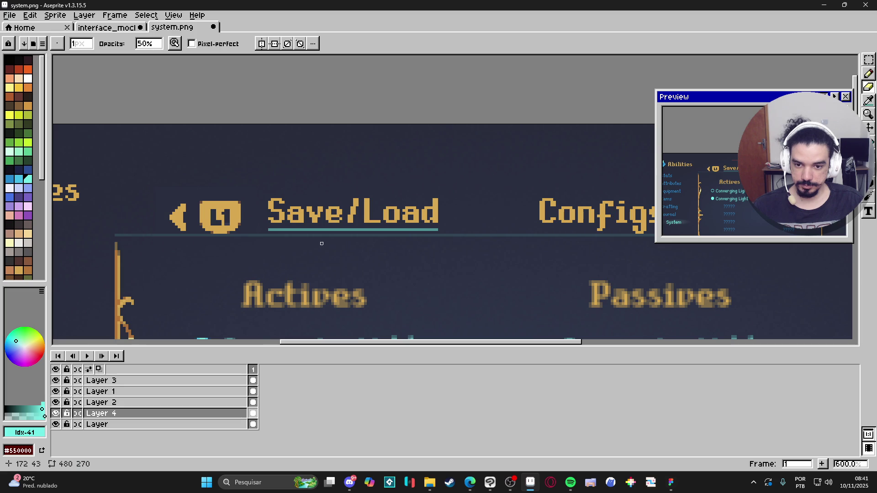
scroll(316, 238, down, 3)
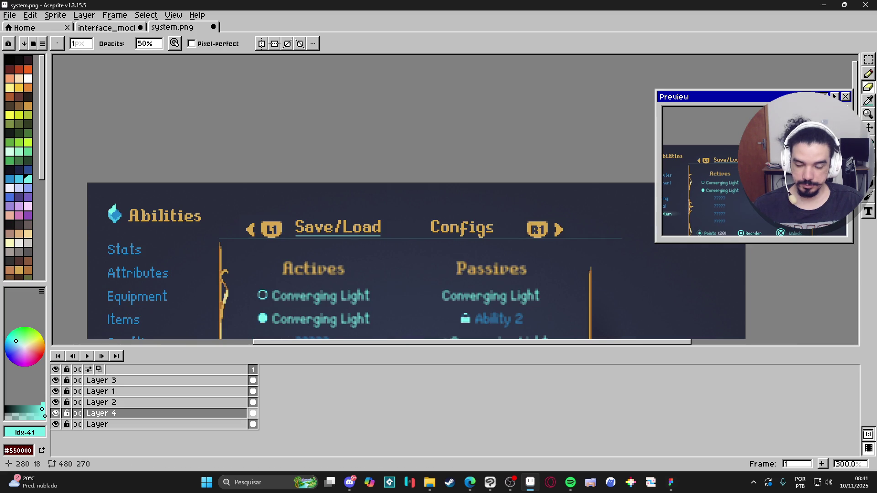
click(868, 60)
scroll(404, 206, up, 1)
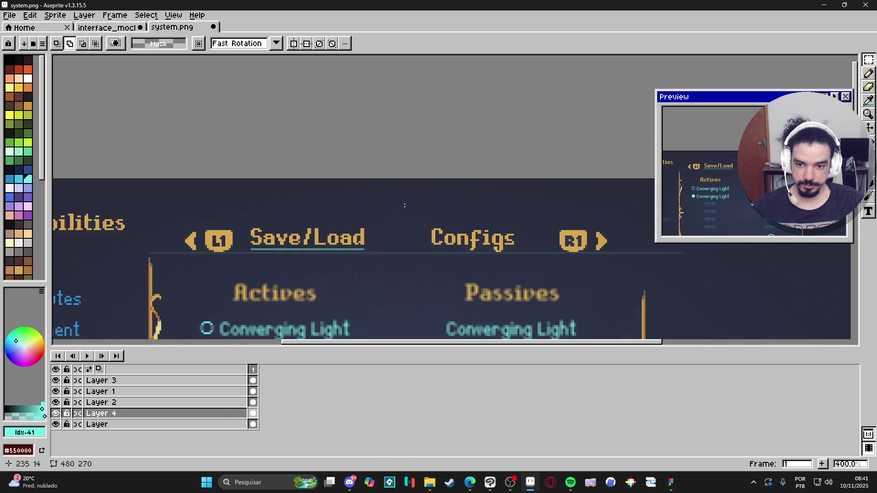
scroll(340, 217, up, 2)
- Fill the Save/Load area with a #73efe8 gradient using No Dithering
mouse_move(209, 263)
mouse_down()
mouse_move(346, 184)
mouse_move(379, 181)
mouse_up()
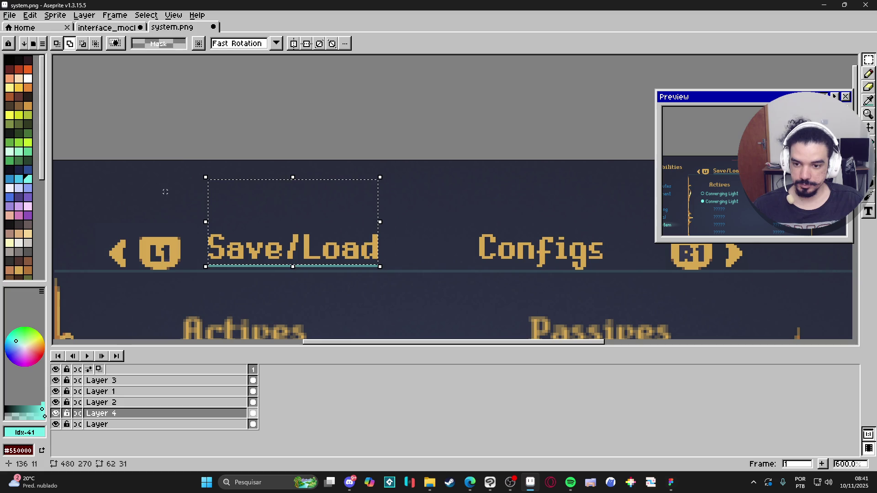
key(g)
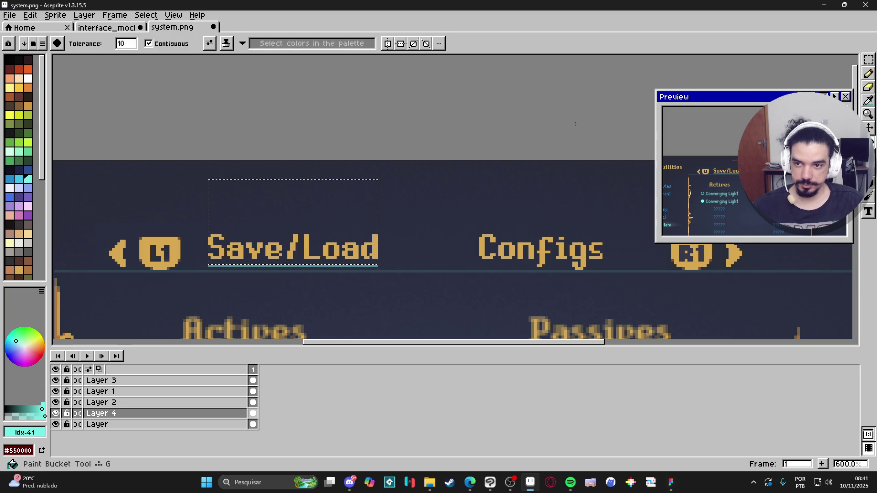
key(shift+g)
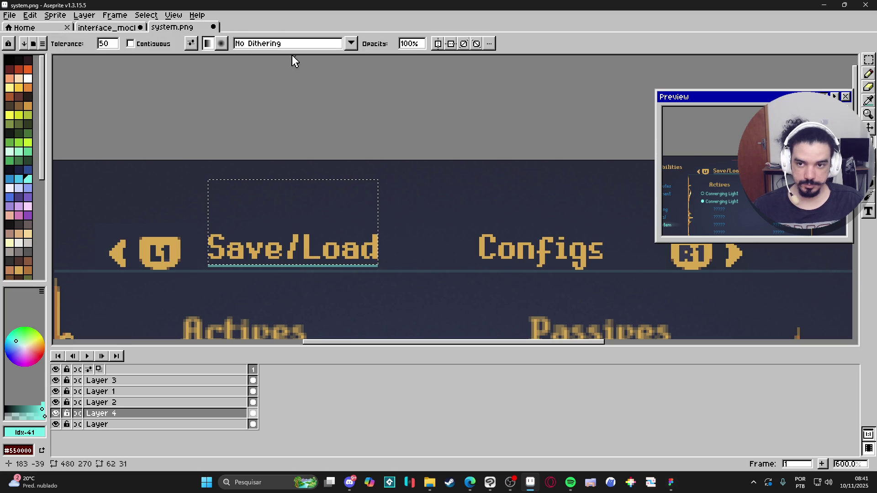
click(240, 48)
click(267, 62)
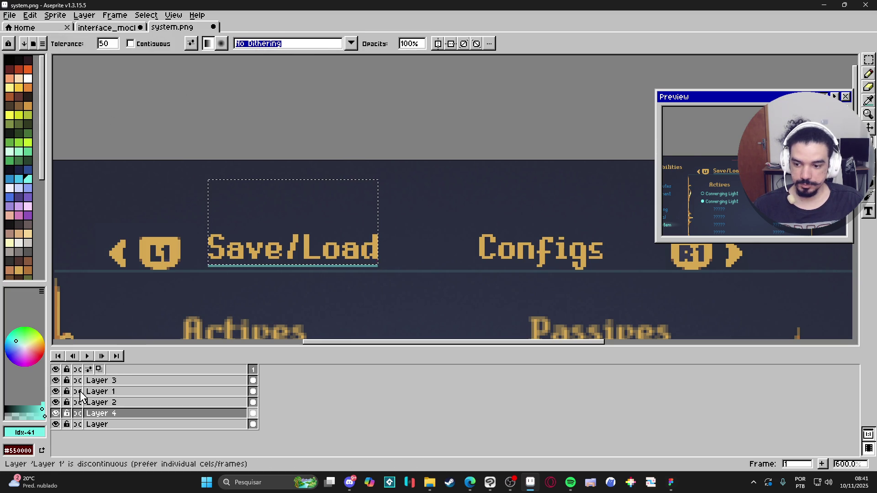
click(22, 413)
drag(268, 294, 312, 242)
- Undo the too-bright gradient and redraw a softer one behind Save/Load
key(v)
key(ctrl+z)
scroll(312, 242, down, 3)
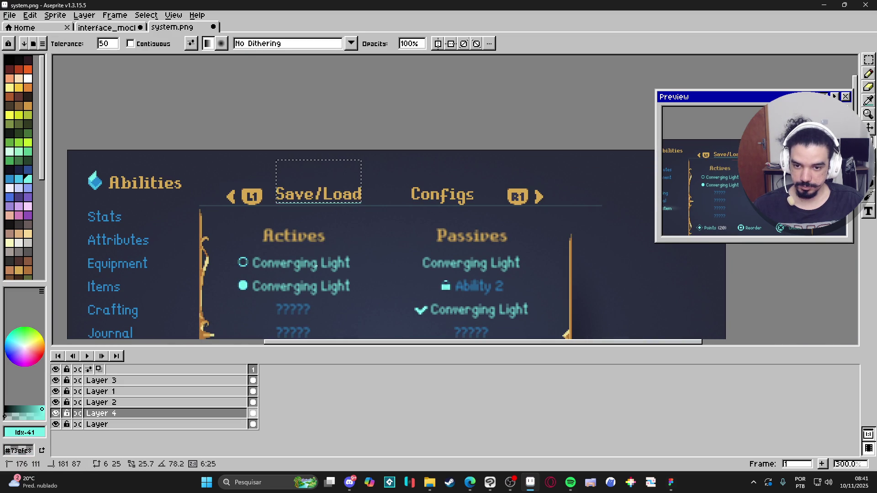
mouse_move(320, 201)
mouse_down()
mouse_move(327, 183)
mouse_move(315, 177)
mouse_up()
key(ctrl+d)
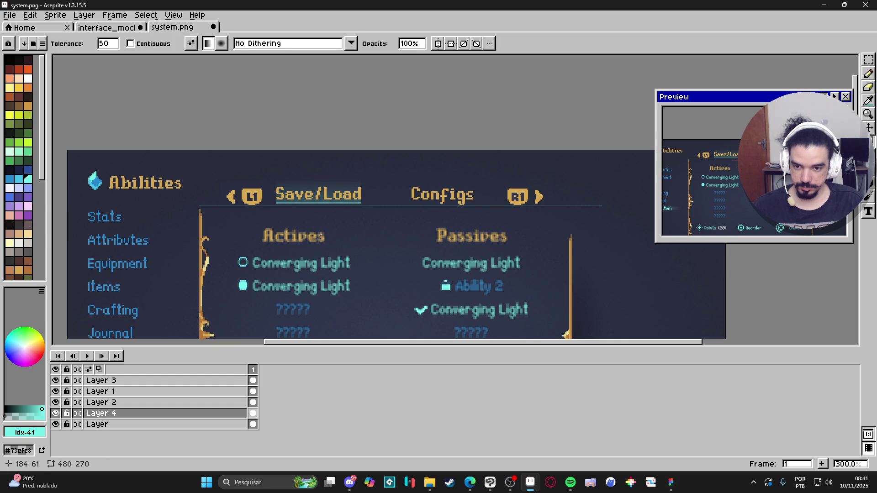
- Stretch the Save/Load glow to about 70 pixels so it spans the title
scroll(319, 235, down, 1)
scroll(323, 229, up, 2)
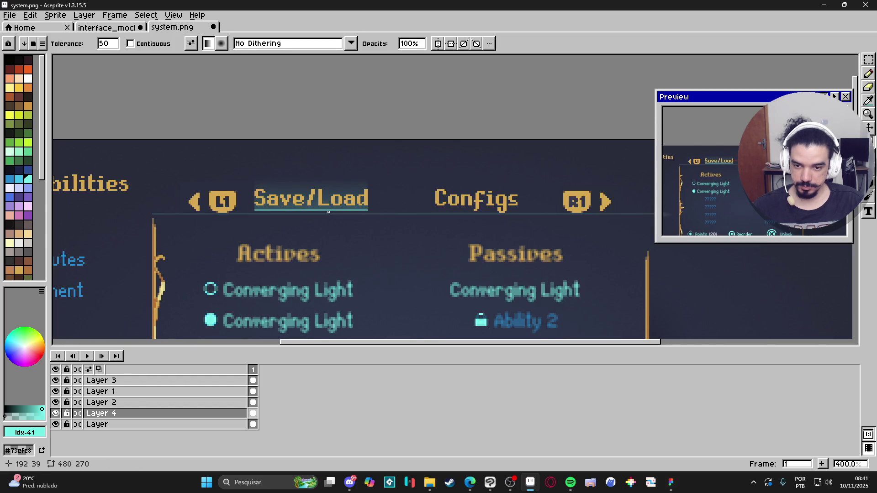
scroll(343, 210, up, 1)
key(m)
key(ctrl+shift+d)
drag(372, 193, 394, 200)
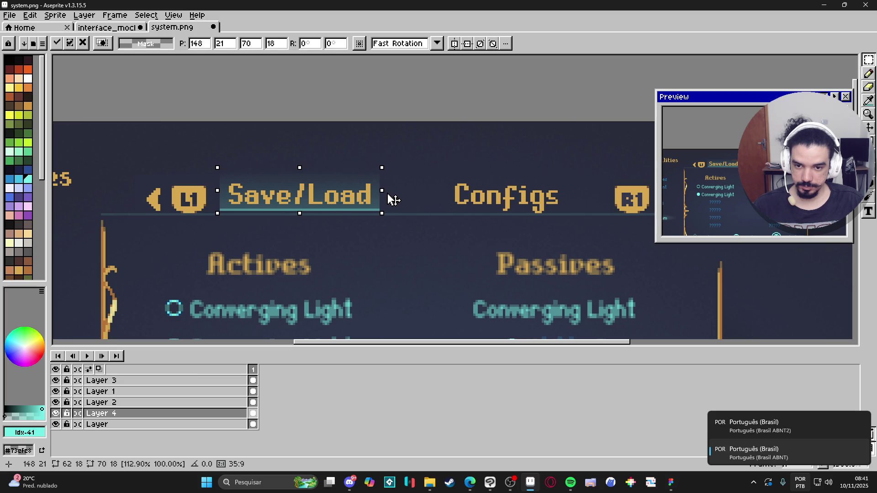
click(393, 199)
scroll(374, 211, down, 1)
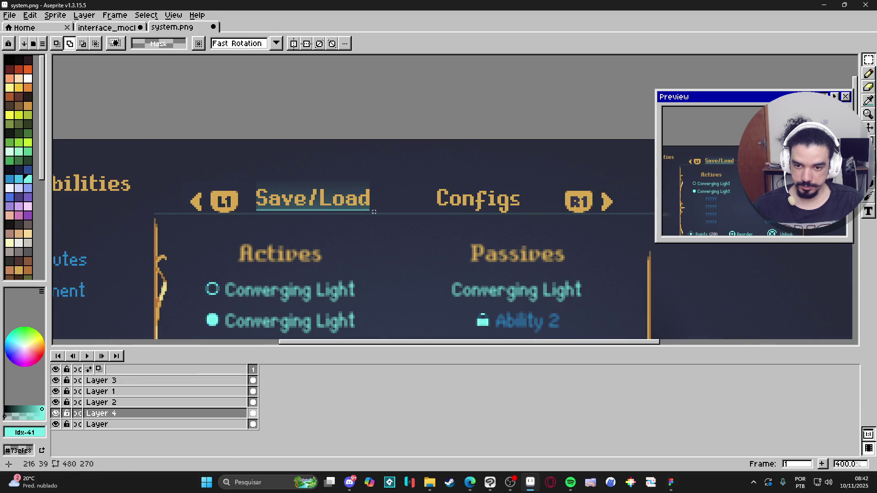
key(ctrl+shift+d)
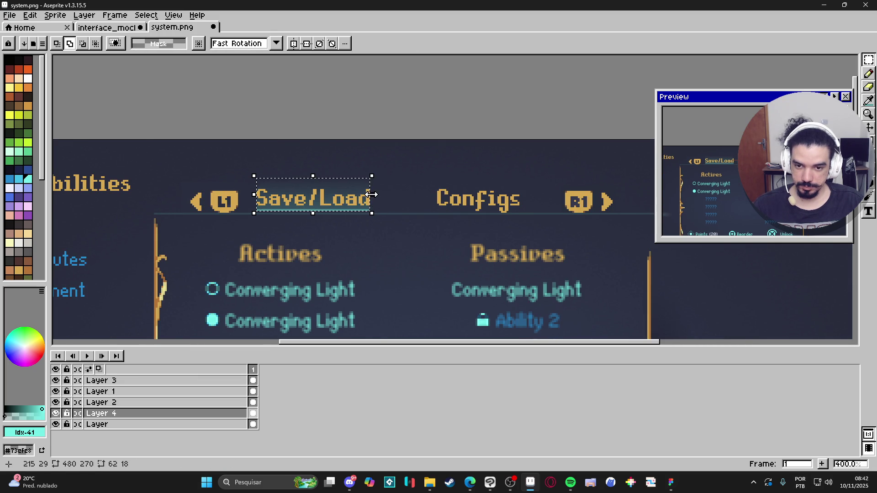
drag(374, 200, 388, 203)
key(ctrl+shift)
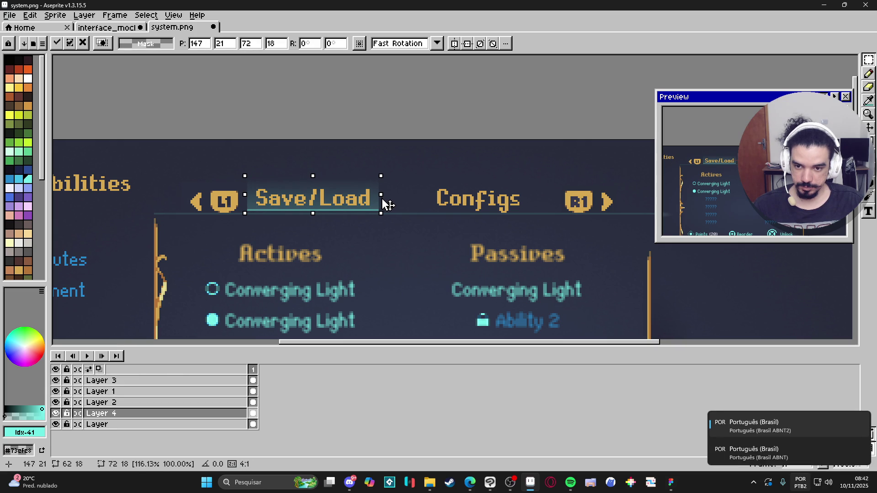
mouse_move(386, 204)
mouse_down()
mouse_move(407, 220)
mouse_move(368, 196)
mouse_move(383, 214)
mouse_up()
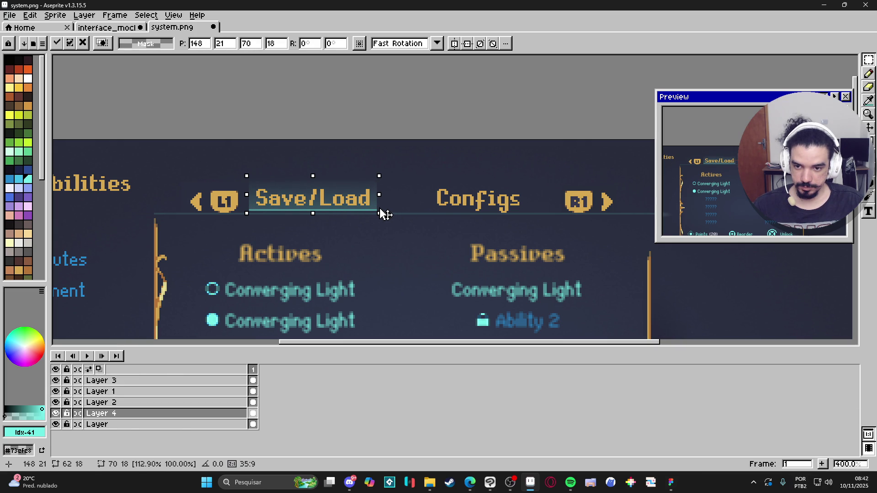
key(Return)
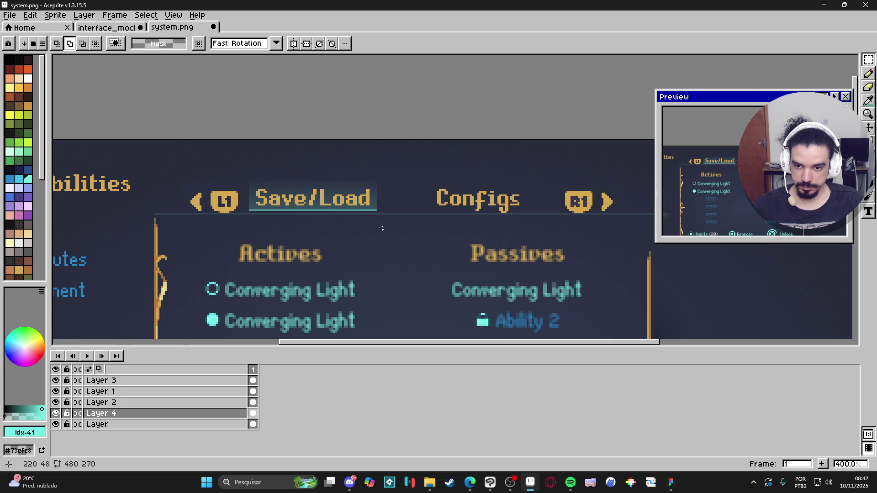
scroll(365, 237, down, 1)
mouse_move(373, 244)
mouse_down()
mouse_move(327, 221)
mouse_move(341, 222)
mouse_up()
scroll(341, 222, down, 1)
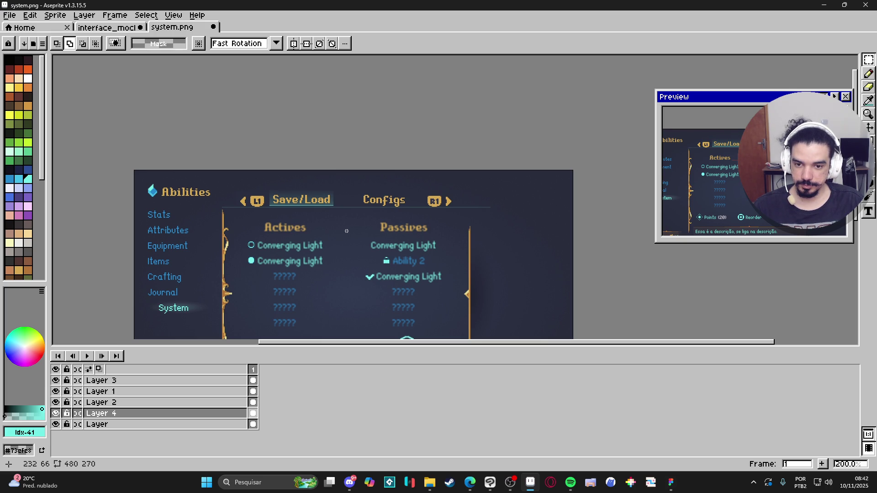
drag(346, 231, 347, 143)
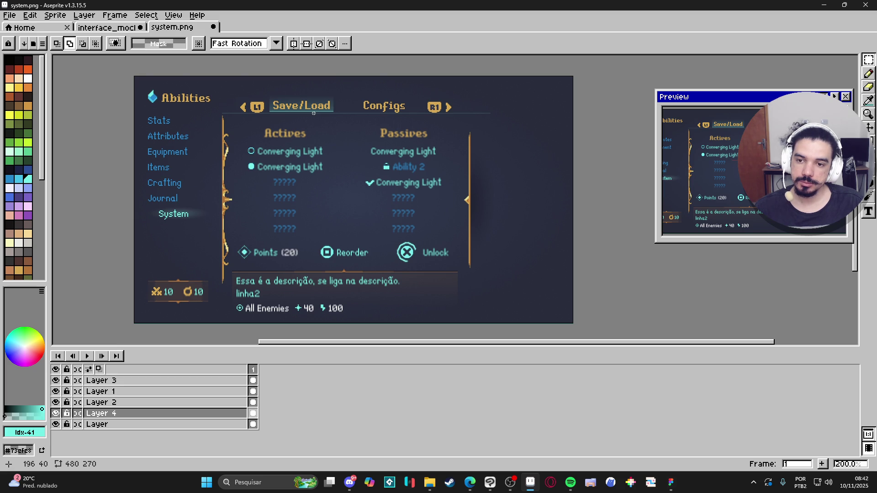
scroll(313, 111, up, 3)
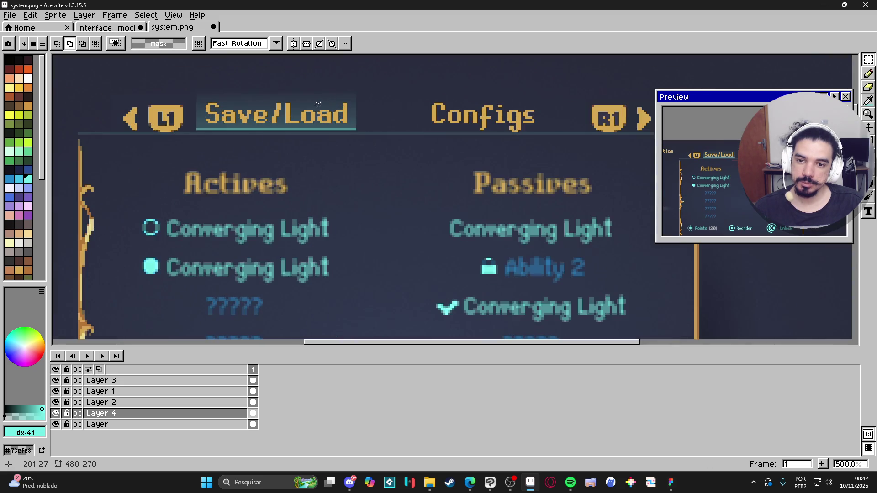
key(v)
click(334, 126)
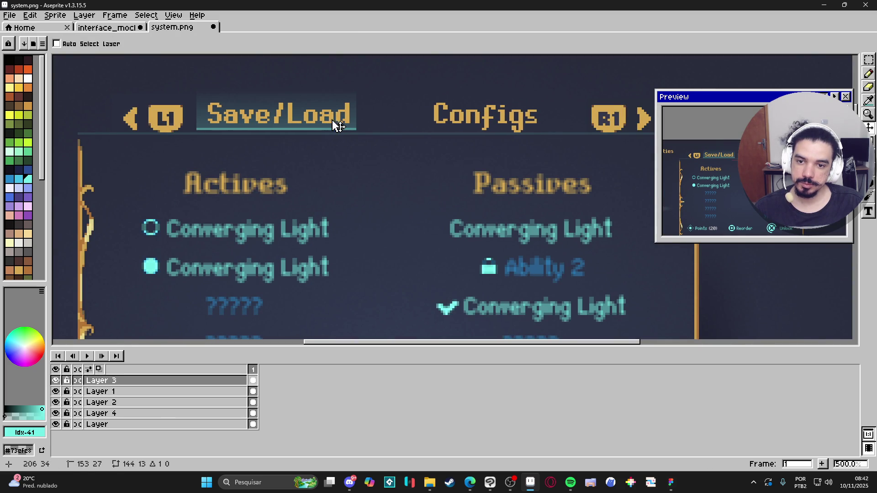
drag(334, 123, 346, 123)
key(ctrl+z)
scroll(347, 121, down, 2)
key(m)
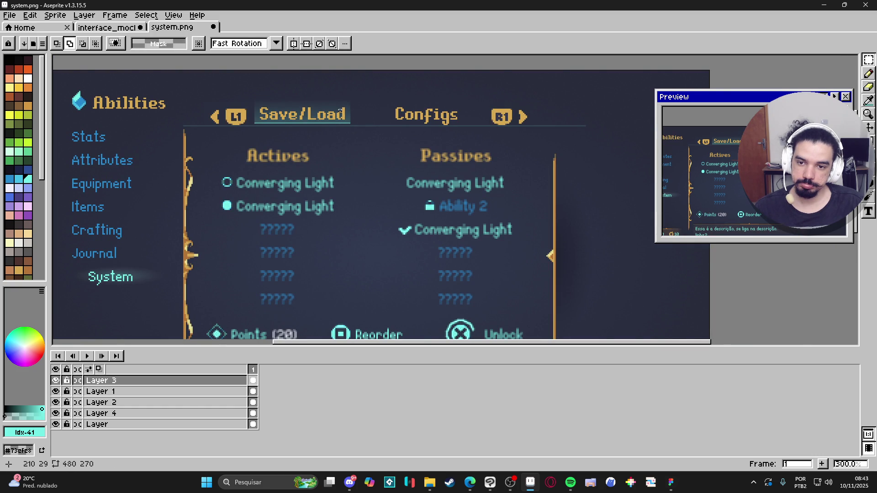
scroll(354, 160, down, 1)
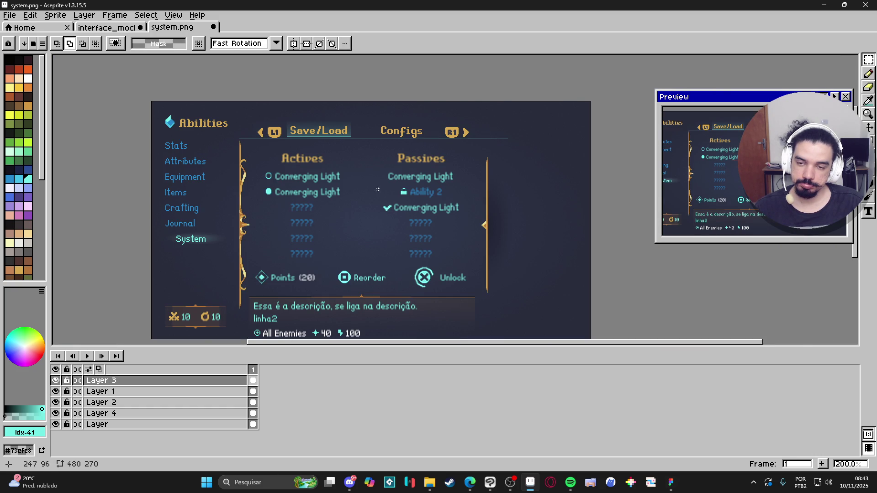
- In Figma, paste the Actives title text into the top bar, then undo the paste
click(671, 483)
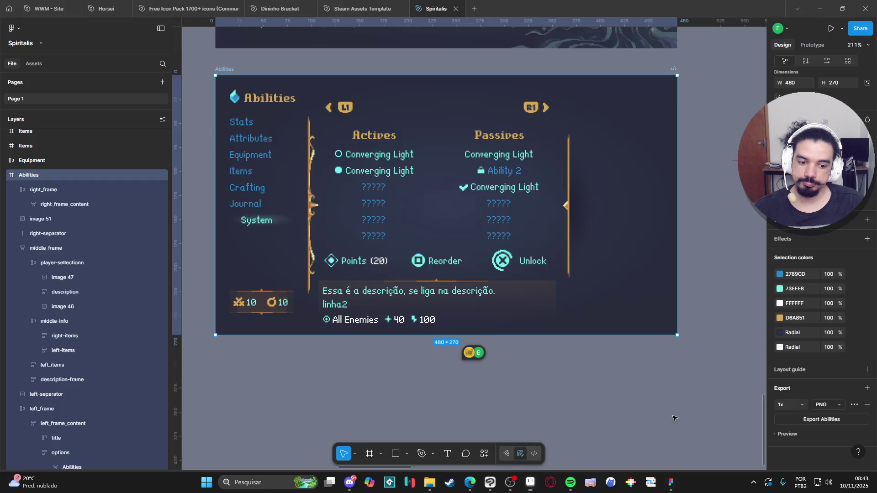
click(390, 109)
click(370, 139)
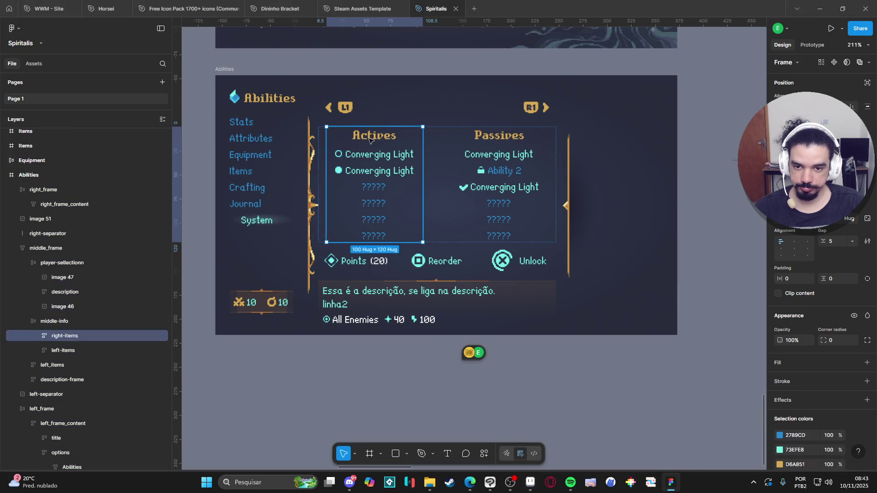
click(370, 139)
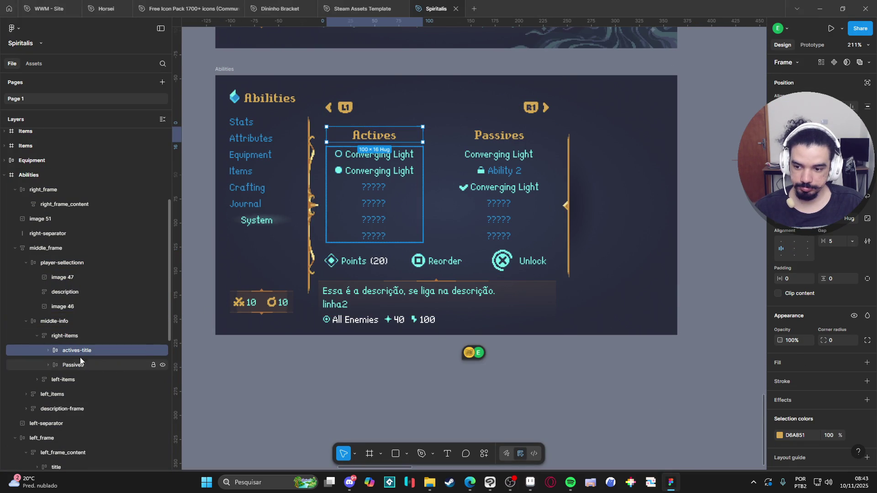
click(48, 350)
click(69, 364)
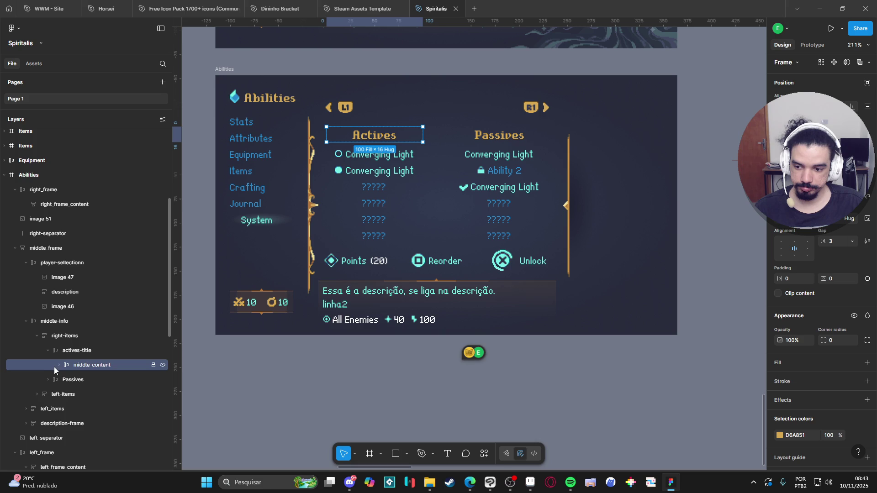
click(58, 366)
click(84, 380)
key(ctrl+c)
click(383, 104)
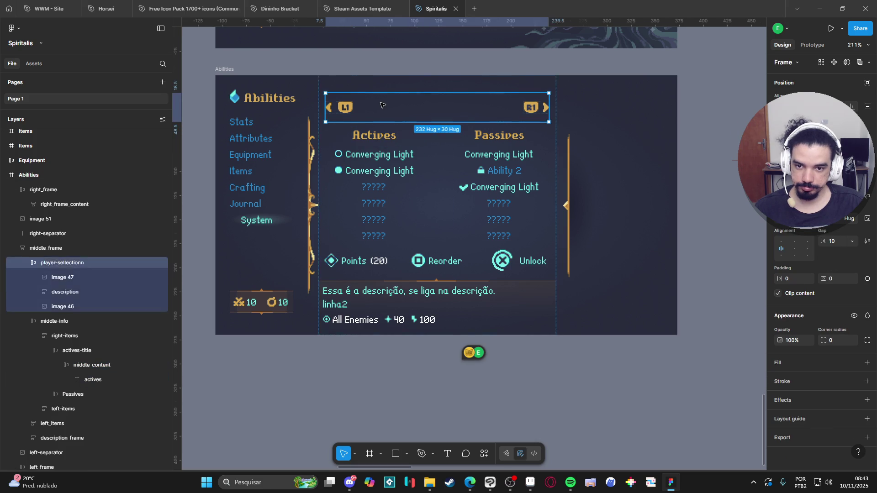
key(ctrl+v)
key(ctrl+z)
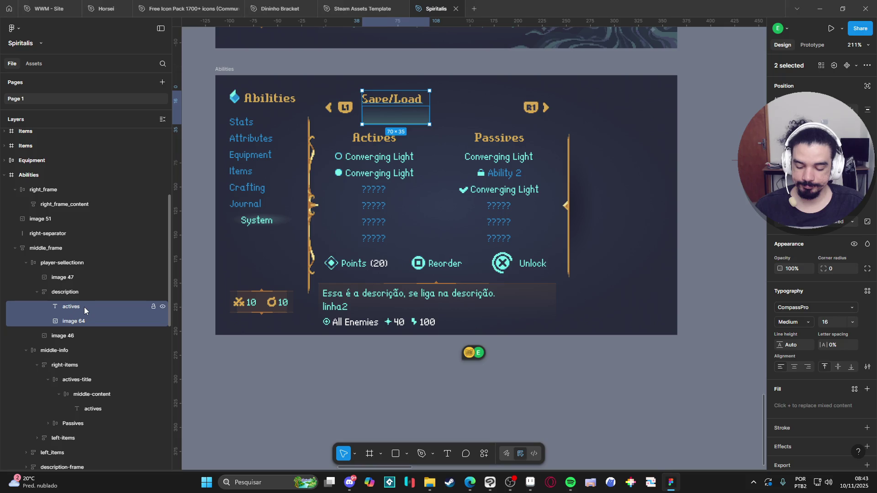
- Remove the vertical stacking so the Save/Load text and underline share one row
click(62, 308)
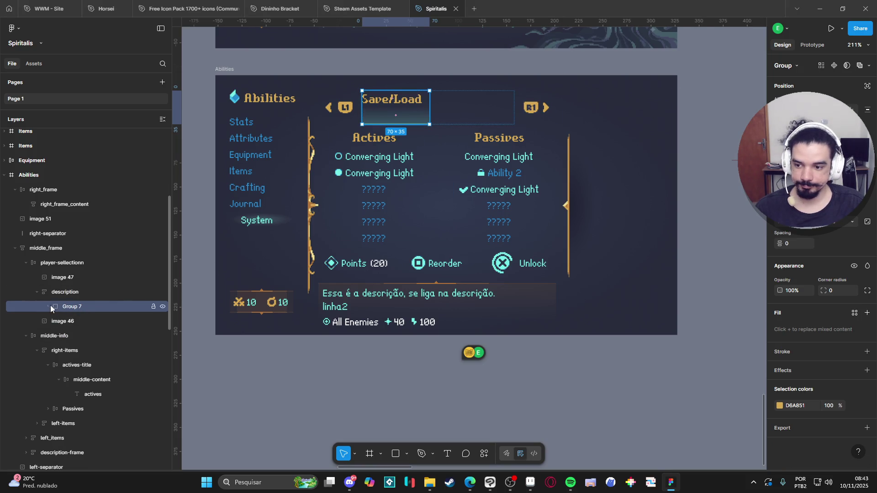
click(48, 306)
click(84, 321)
shift+click(91, 336)
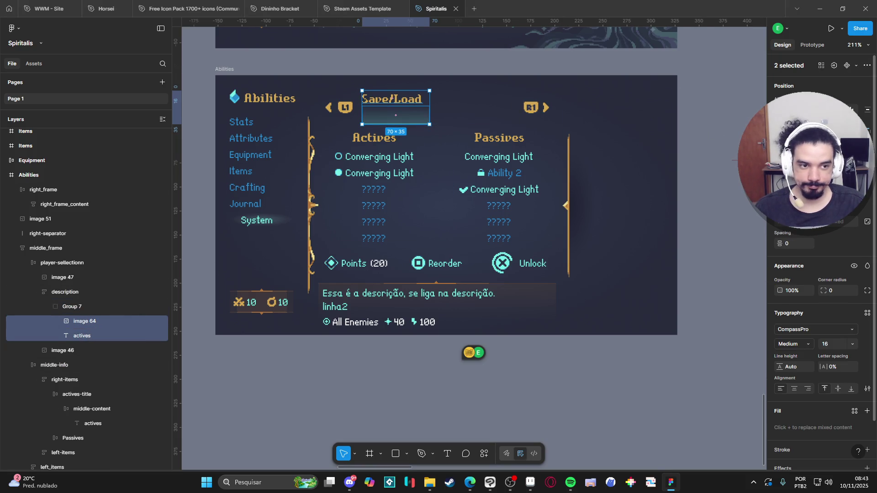
key(ctrl+z)
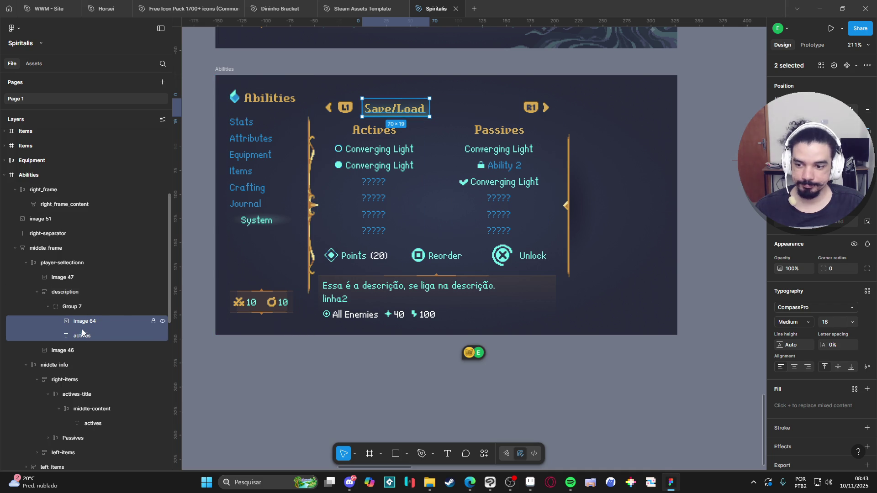
- Reorder the Save/Load text layer above its underline image
click(97, 334)
drag(97, 334, 103, 317)
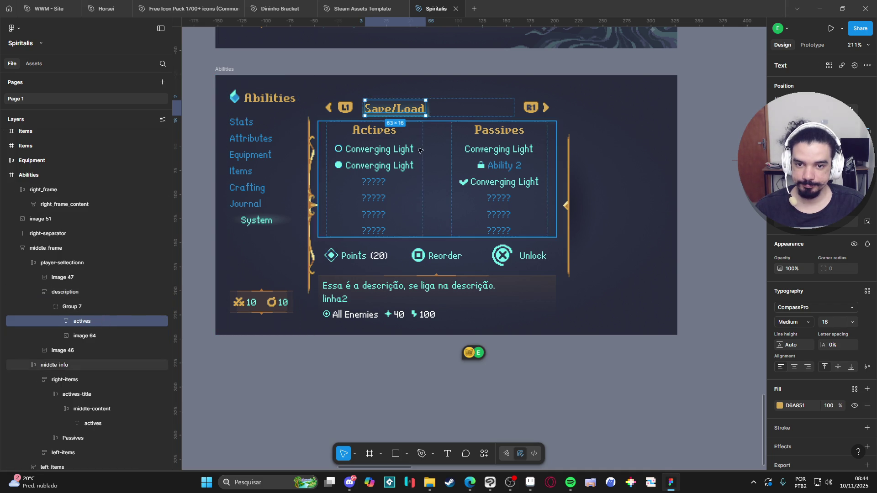
scroll(429, 118, up, 3)
click(91, 334)
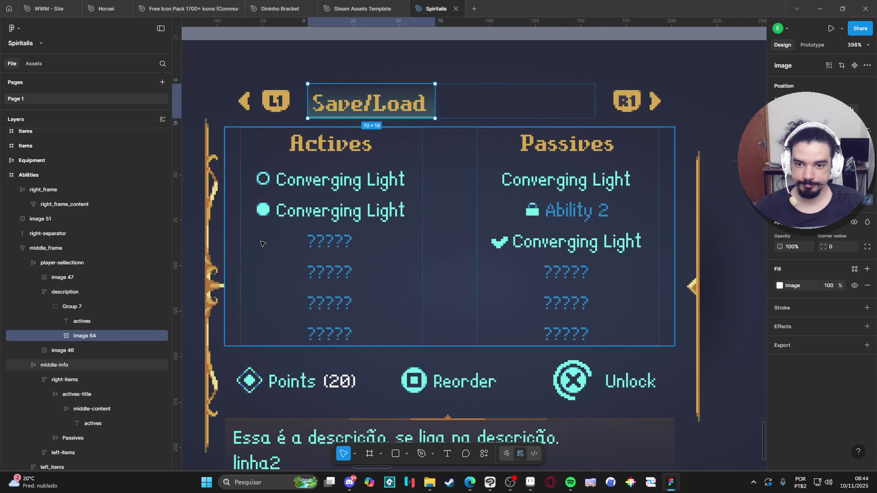
scroll(251, 242, down, 3)
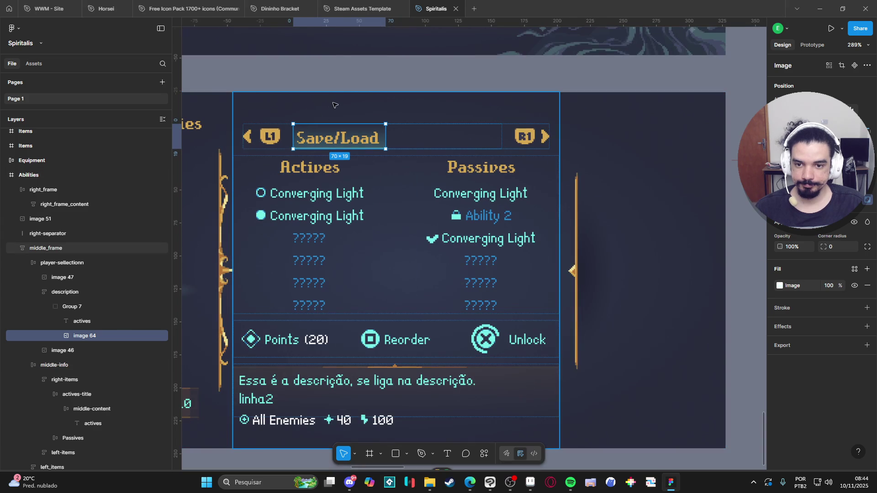
- Rename the Save/Load group to 'save-load' and duplicate it
click(68, 306)
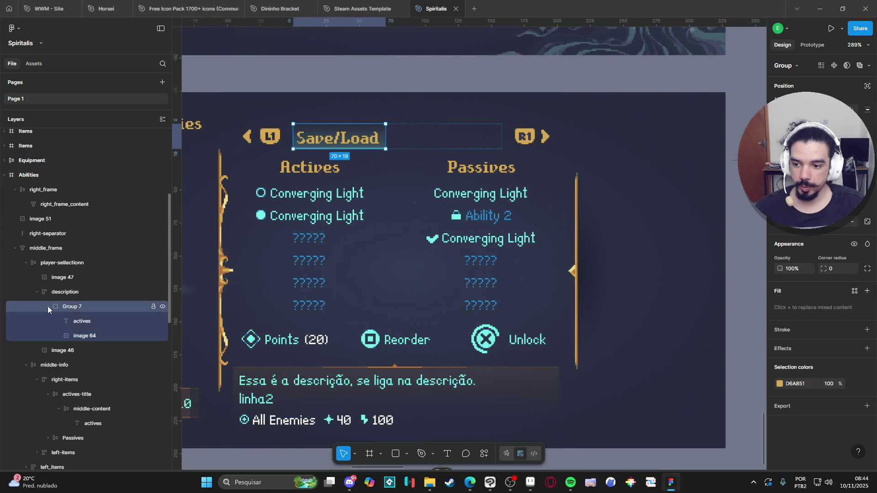
click(48, 306)
double_click(75, 308)
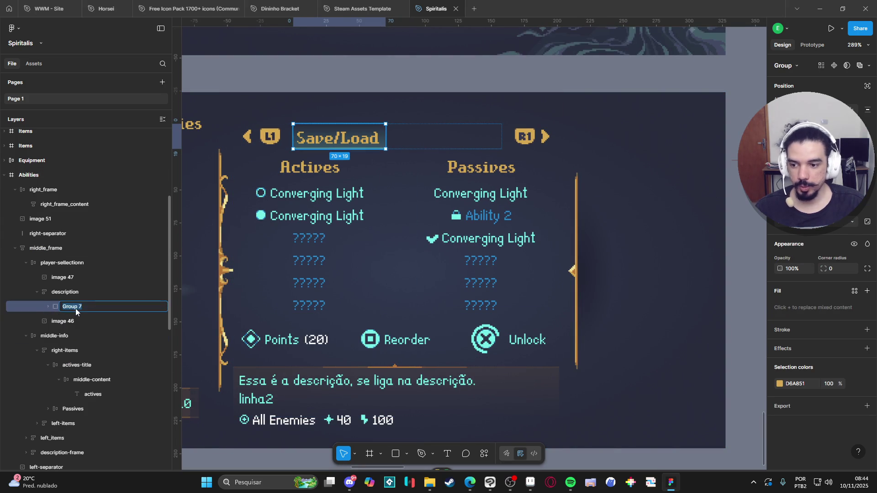
text(save-load)
key(Return)
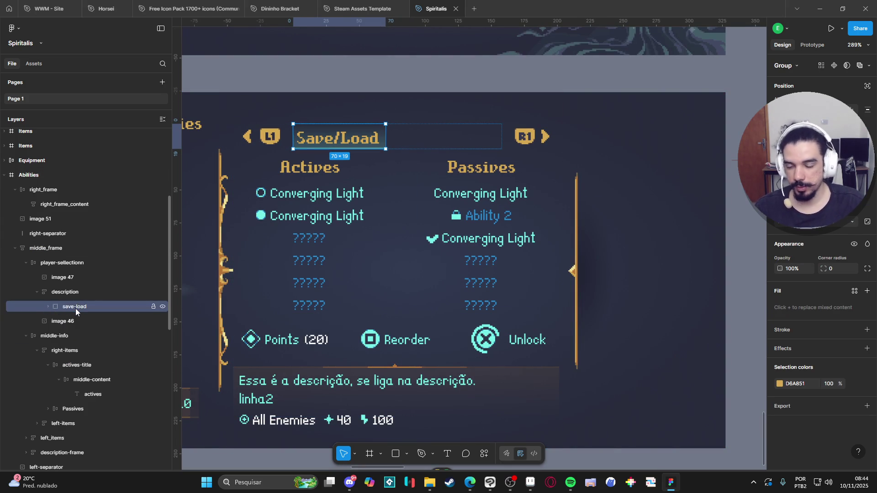
key(ctrl+d)
- Set the tab frame's auto layout to horizontal and rename the copy 'configs'
click(99, 290)
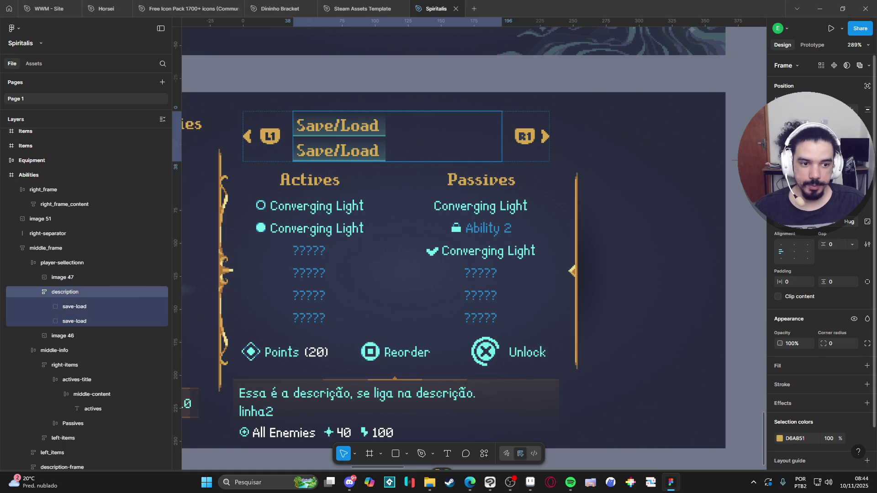
click(789, 201)
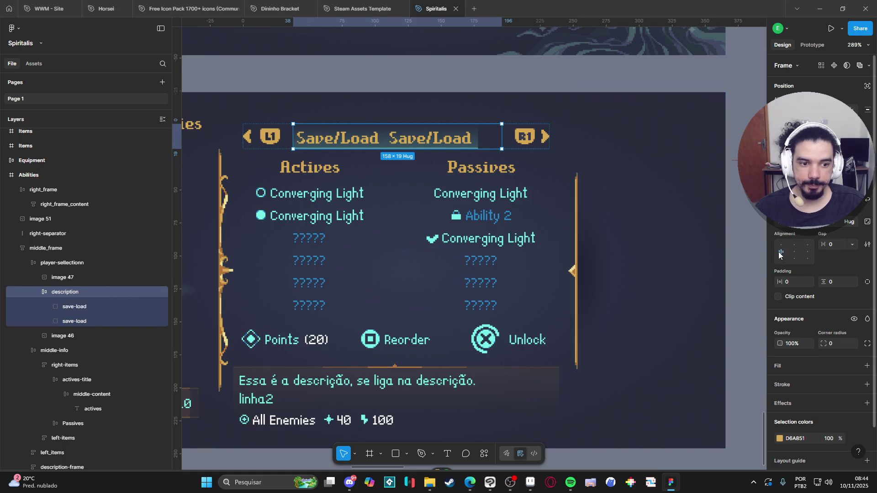
click(80, 325)
double_click(72, 322)
text(cd)
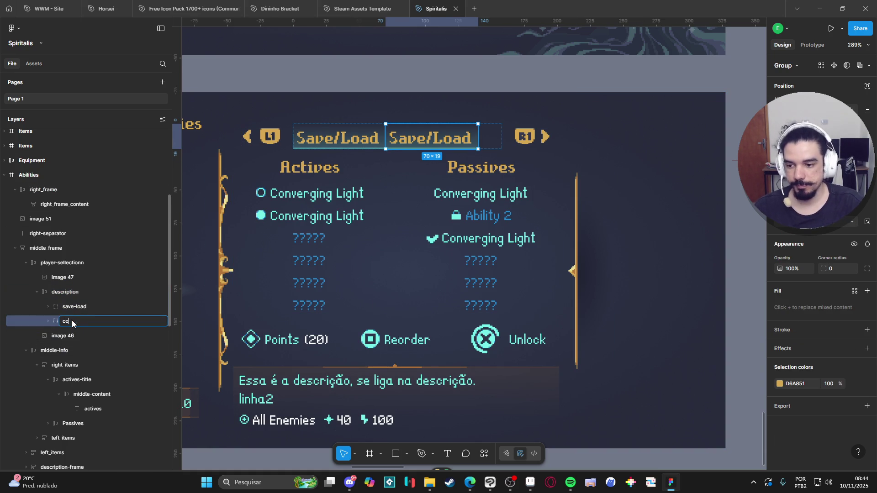
text(configs)
key(Return)
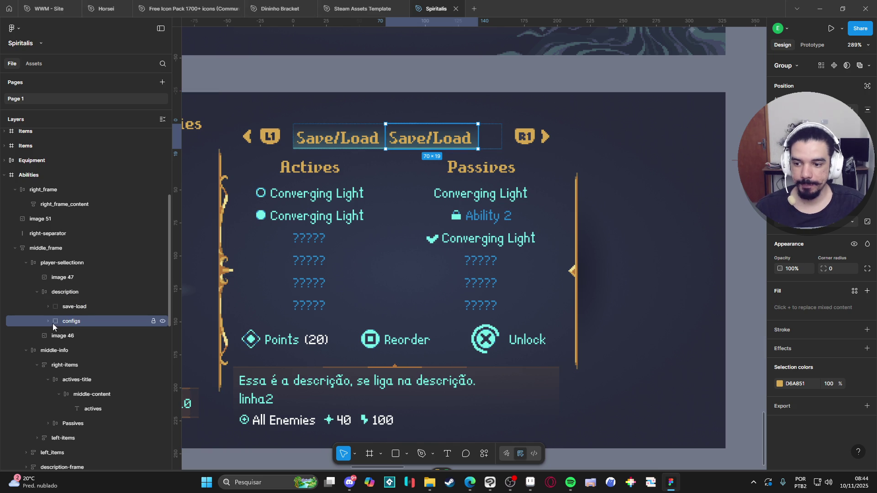
- Centre the two tabs within the top bar's frame
click(48, 321)
click(65, 291)
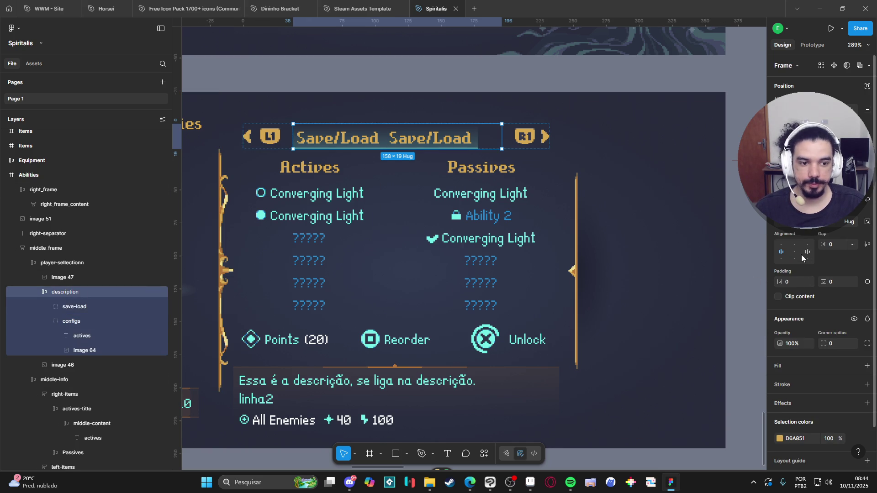
click(794, 251)
- Change the second tab's label text to 'Configs'
click(101, 336)
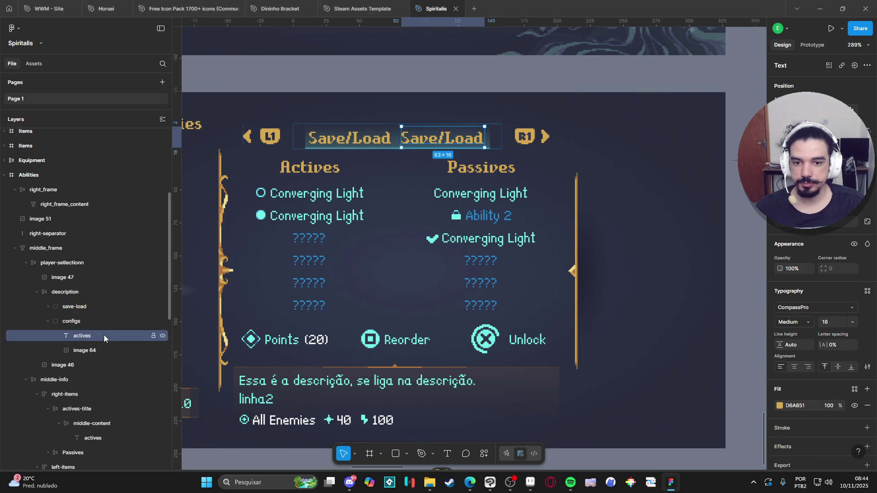
double_click(427, 142)
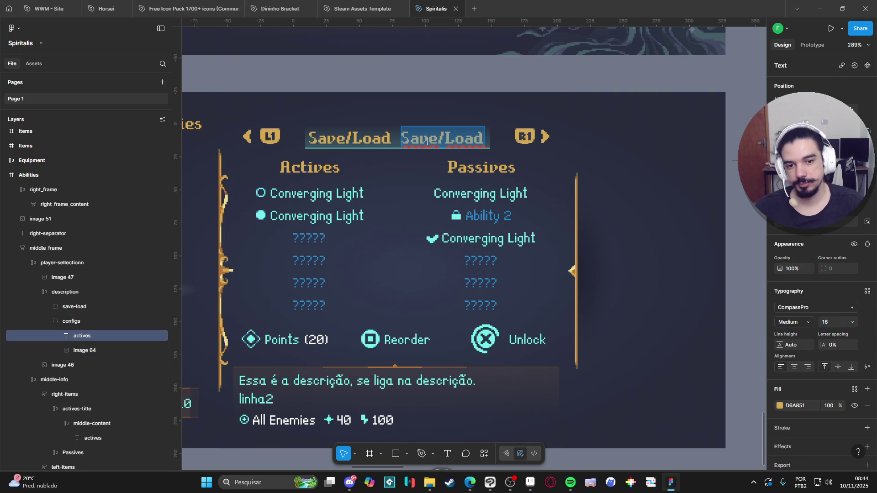
text(Configs)
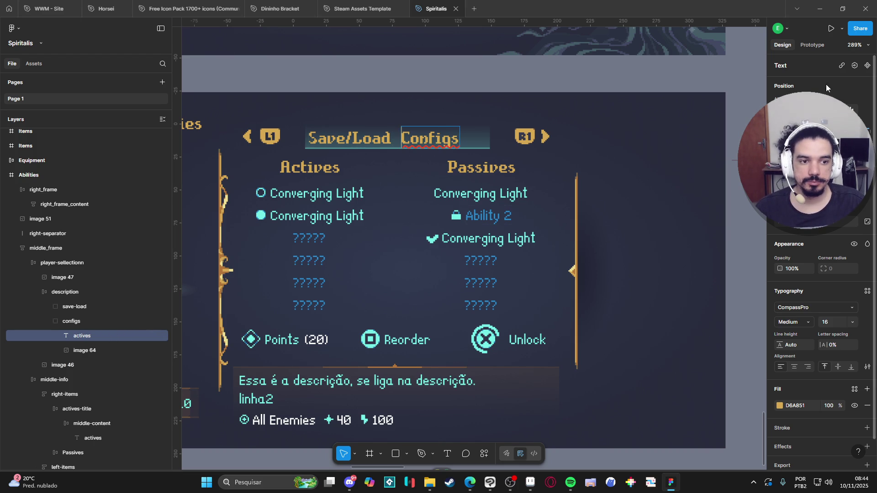
key(Escape)
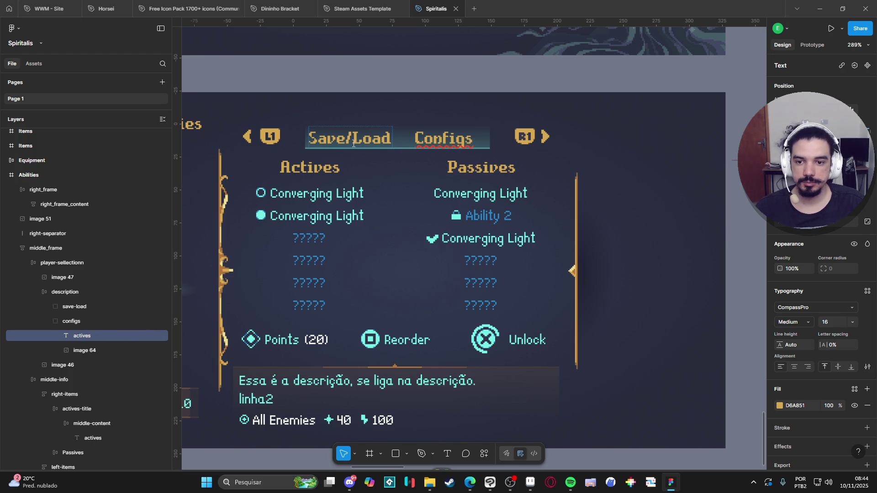
click(59, 305)
- Set the Configs tab's underline image (image 64) to 0% opacity
click(48, 307)
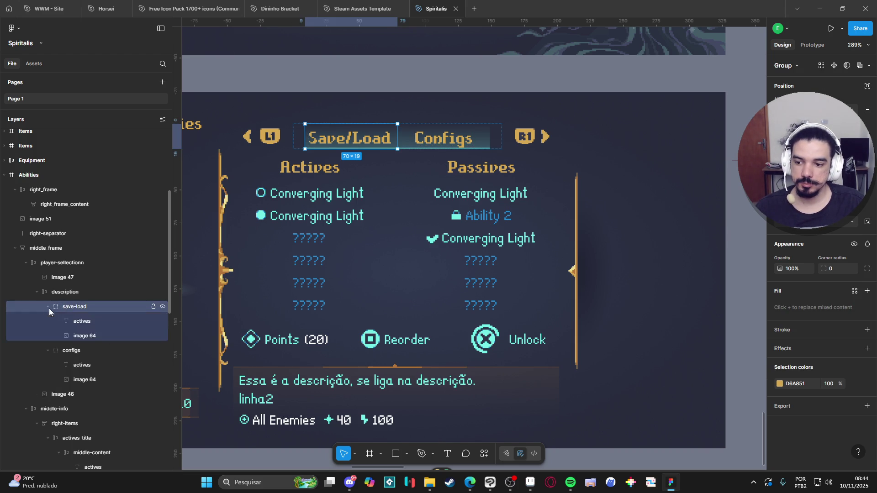
click(82, 321)
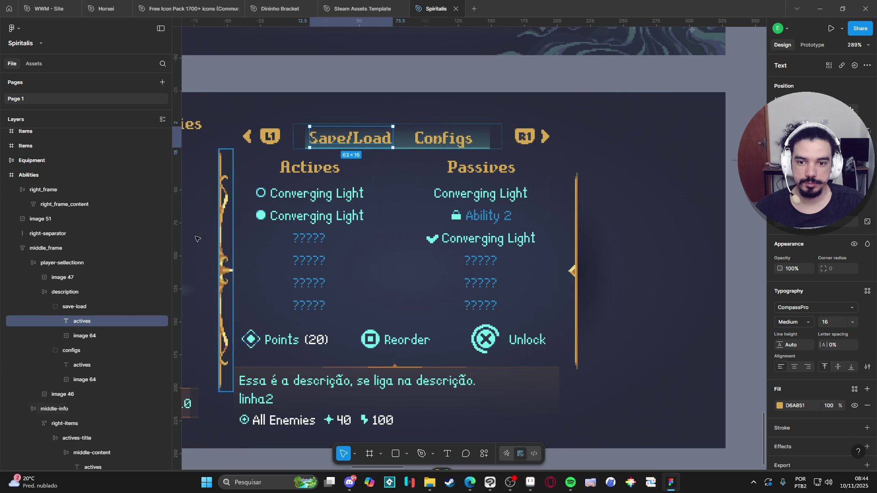
click(77, 380)
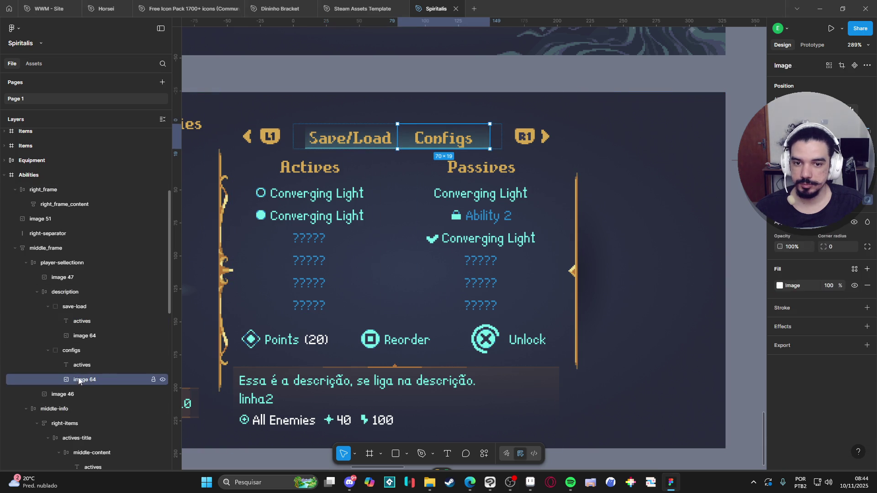
drag(780, 247, 767, 247)
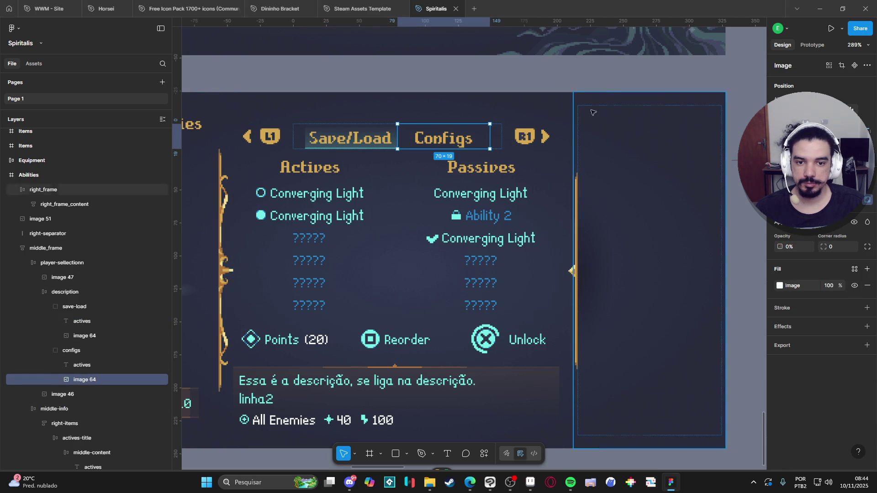
click(478, 80)
scroll(413, 194, down, 1)
ctrl+scroll(419, 189, down, 1)
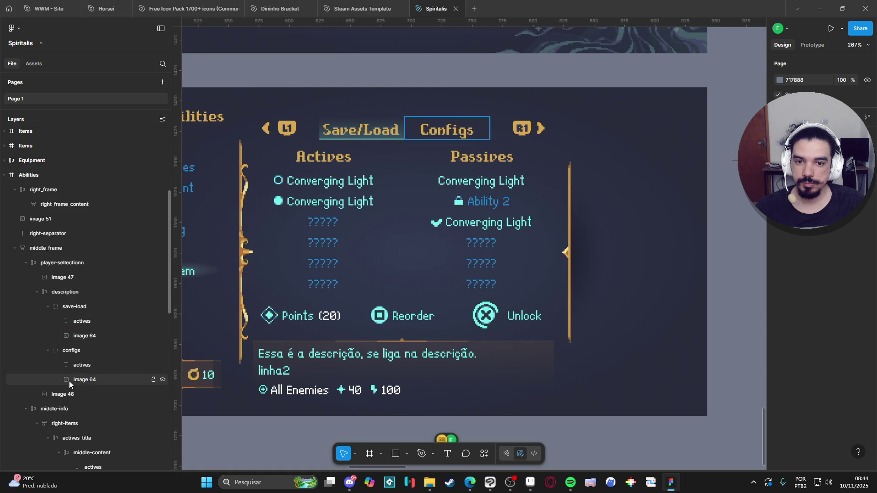
click(280, 329)
click(716, 322)
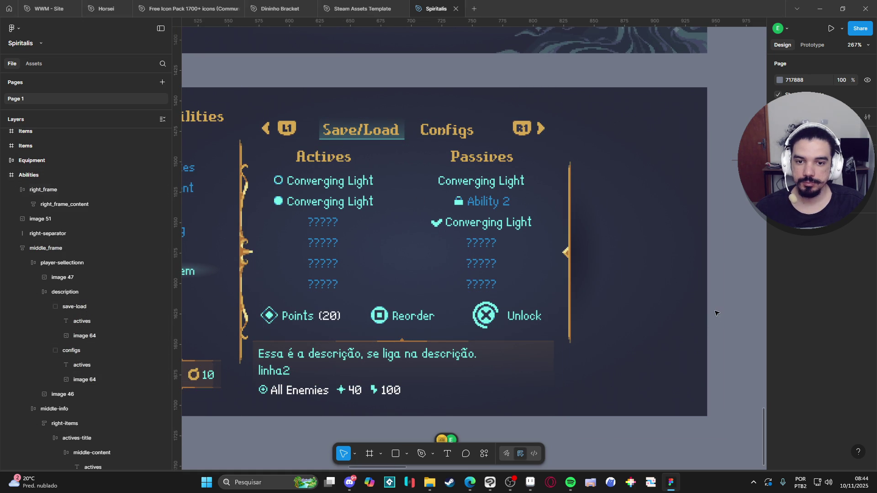
- Widen the gap between the Save/Load and Configs tabs
click(93, 297)
drag(824, 245, 832, 244)
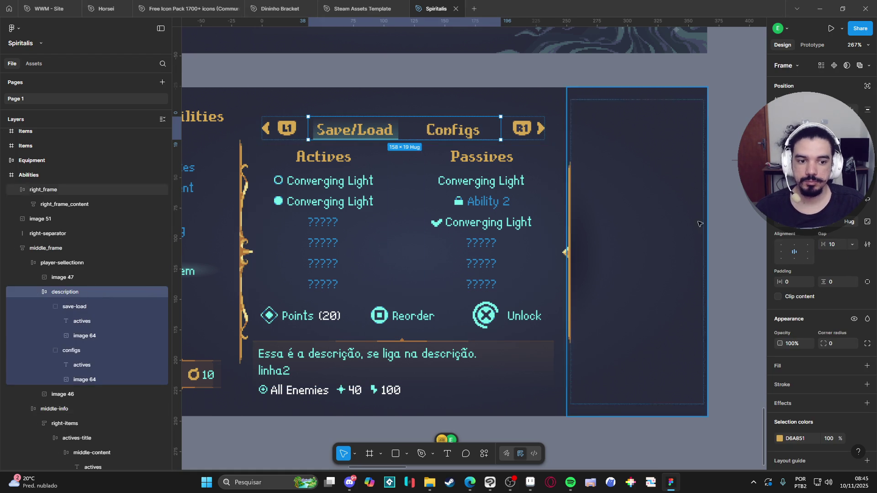
key(Escape)
- Delete the Passives column and the description box from the middle panel
scroll(442, 202, down, 3)
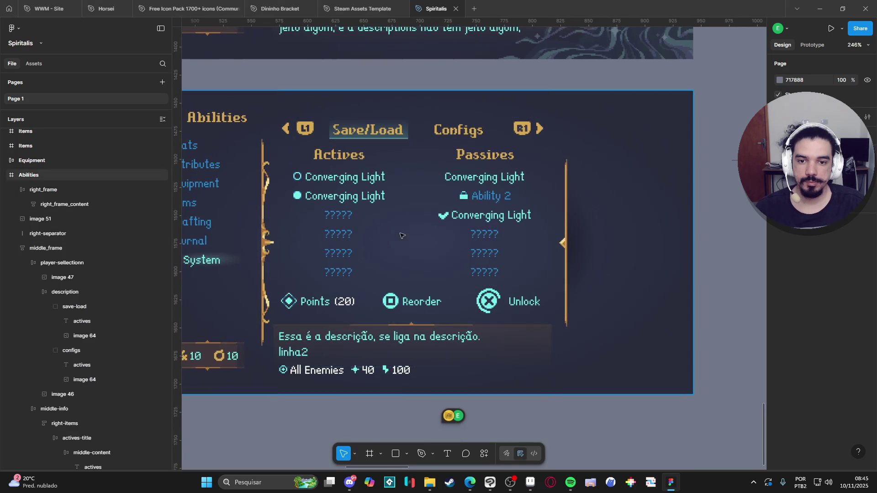
drag(429, 221, 432, 206)
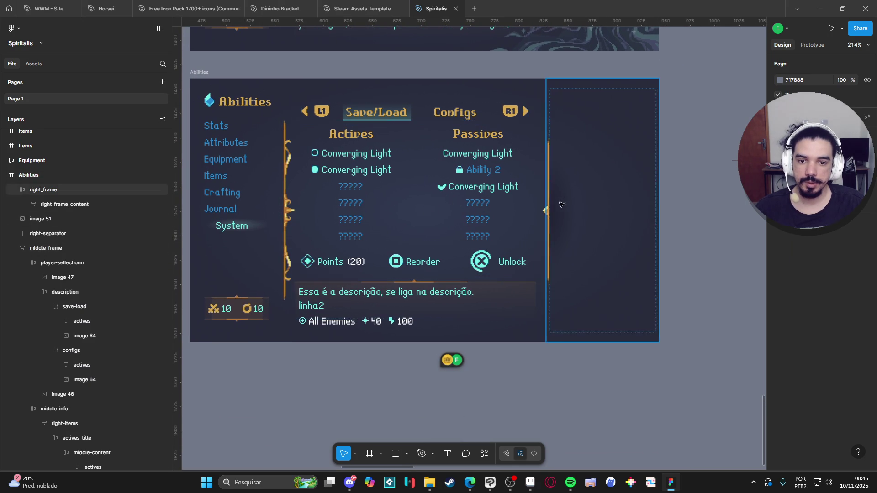
ctrl+click(333, 149)
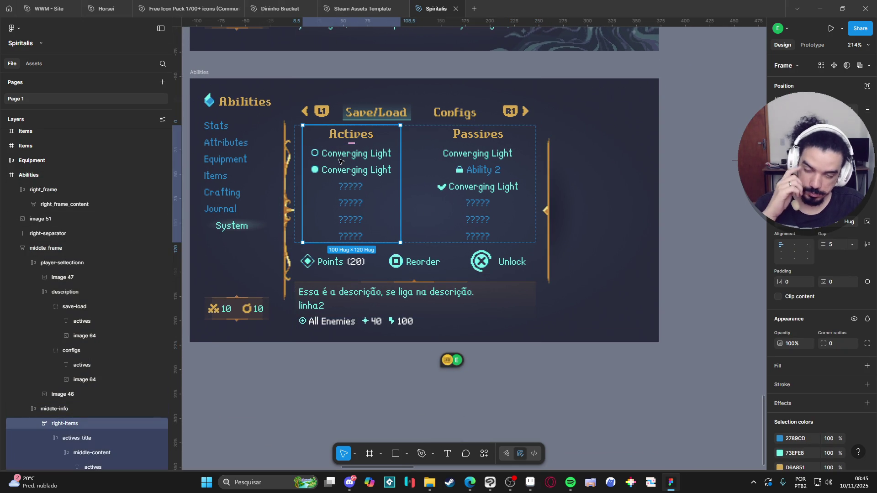
click(479, 138)
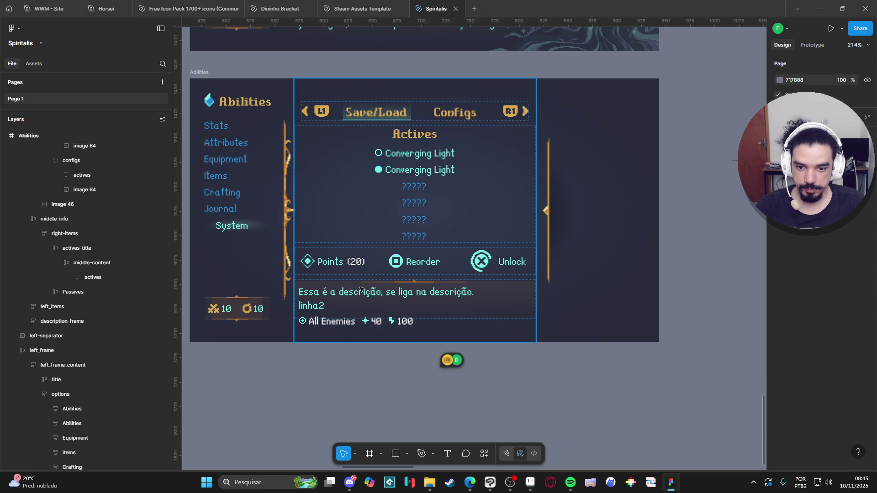
click(335, 299)
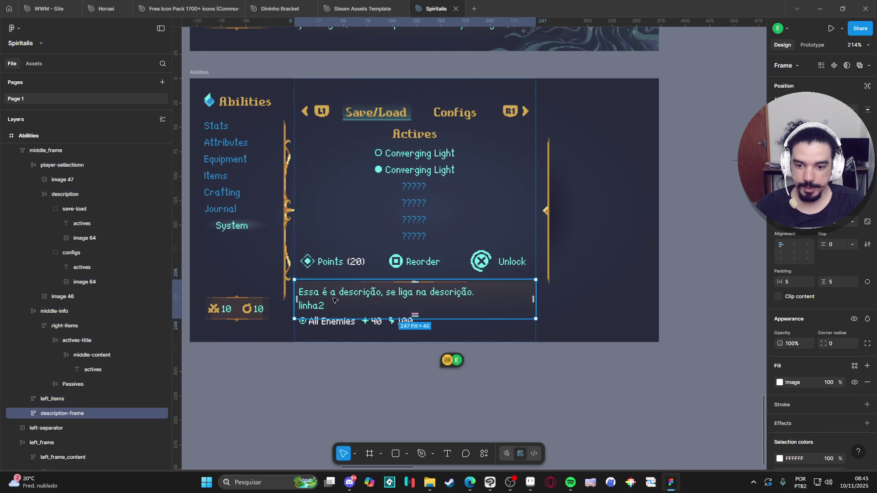
key(Delete)
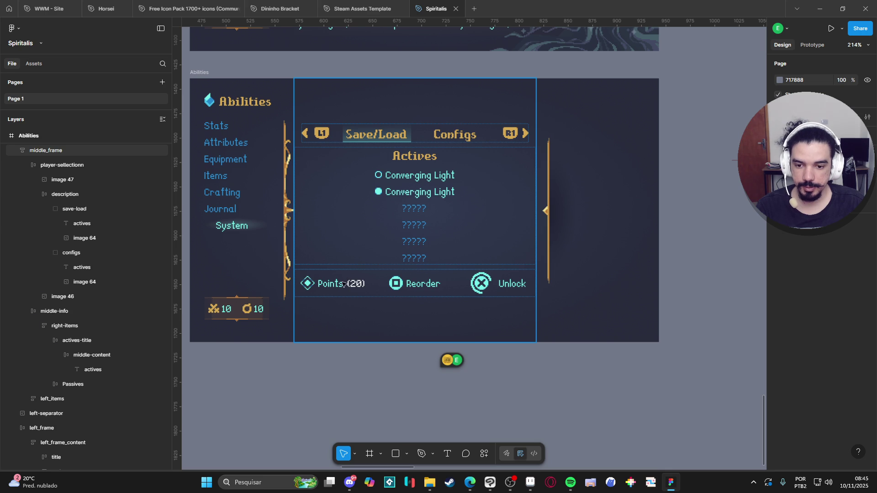
- Stretch the Actives area to height 133 and set middle_frame's bottom padding to 0
click(431, 203)
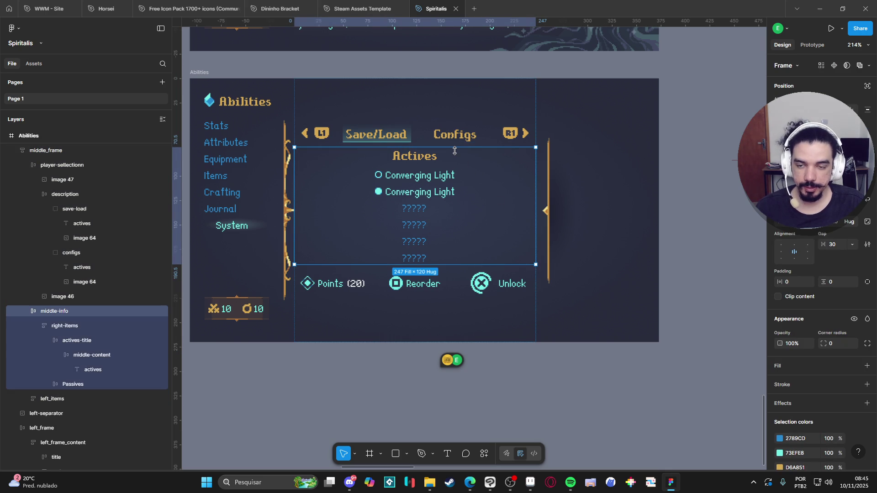
drag(462, 147, 476, 135)
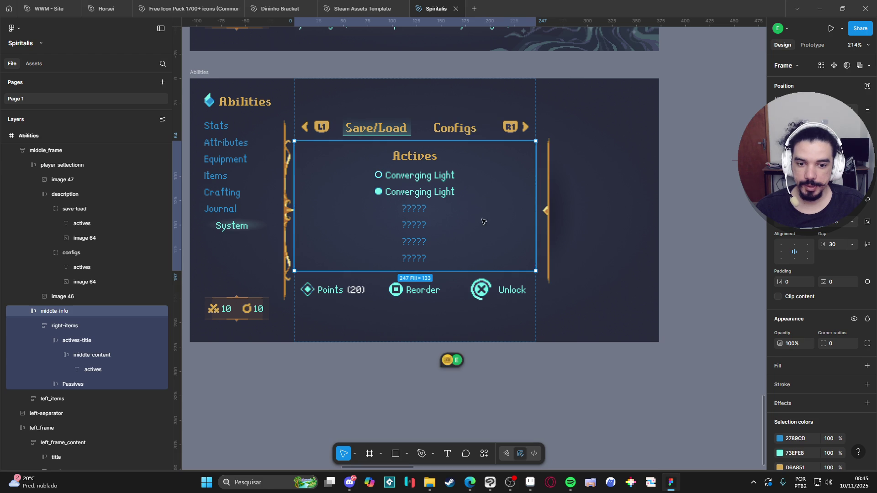
drag(465, 271, 465, 299)
key(ctrl+z)
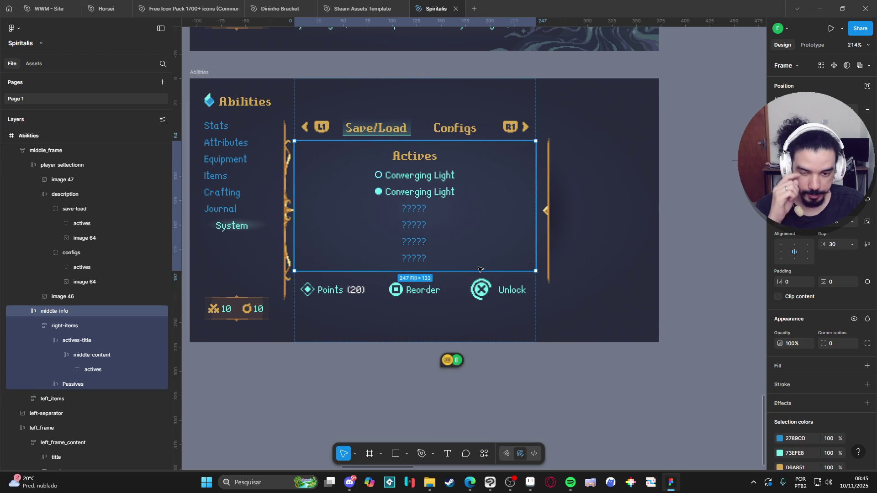
click(338, 299)
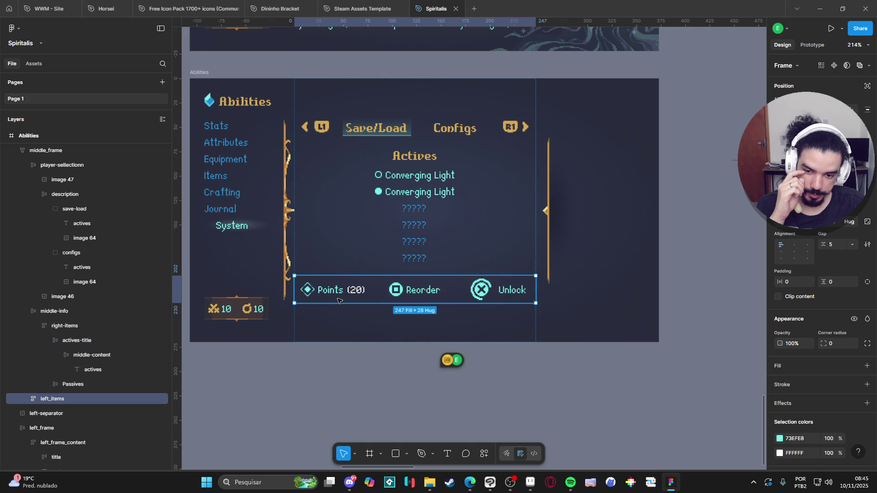
click(353, 321)
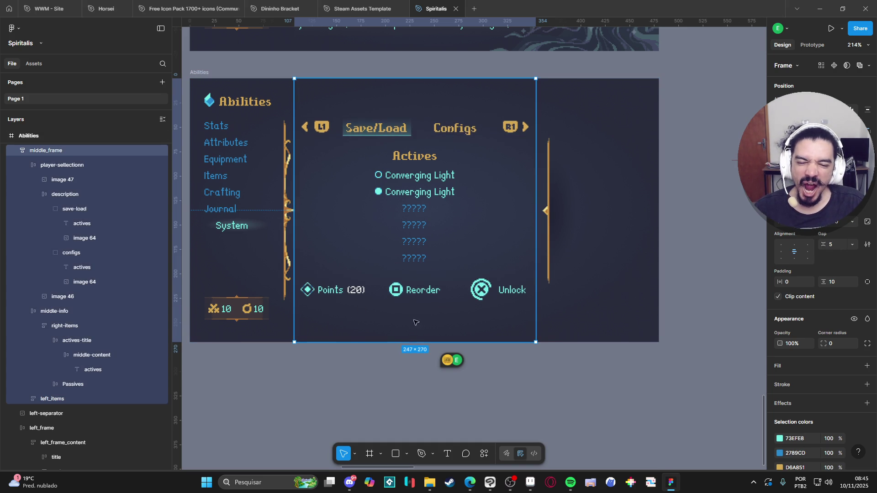
mouse_move(415, 341)
mouse_down()
mouse_move(416, 350)
mouse_move(428, 337)
mouse_up()
click(706, 198)
scroll(706, 199, down, 5)
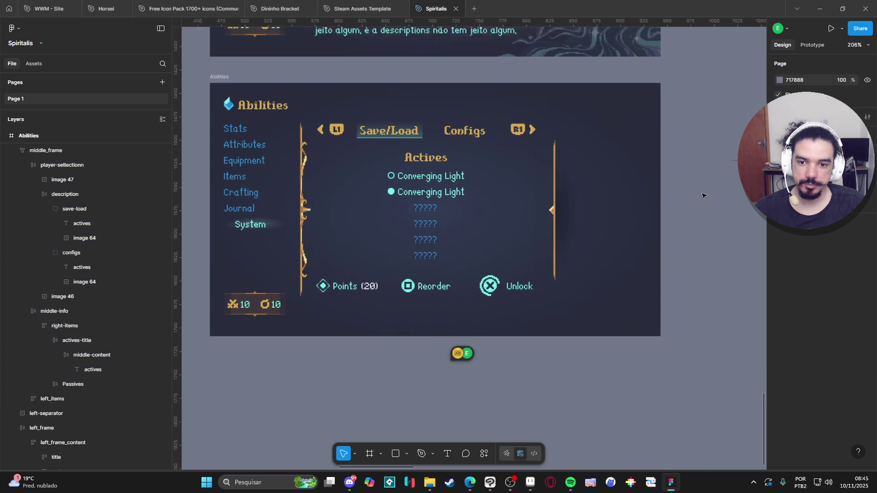
drag(689, 136, 579, 226)
scroll(548, 242, up, 3)
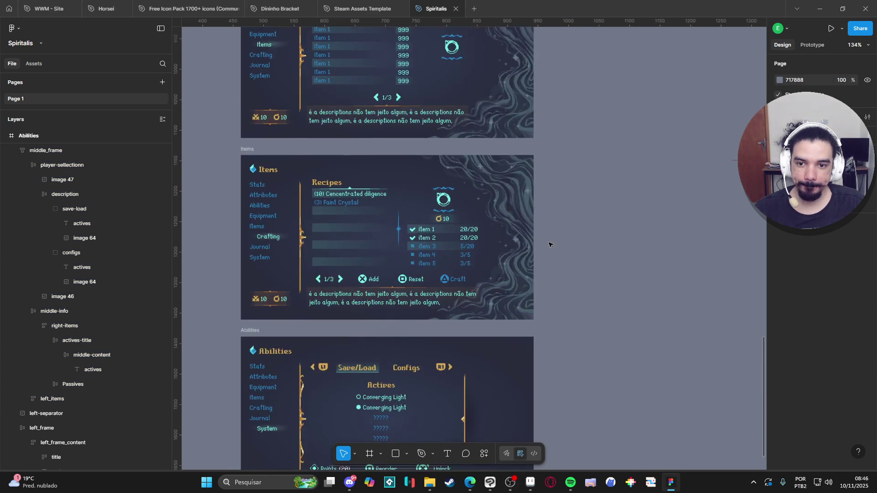
mouse_move(543, 245)
mouse_down()
mouse_move(540, 278)
mouse_move(562, 79)
mouse_up()
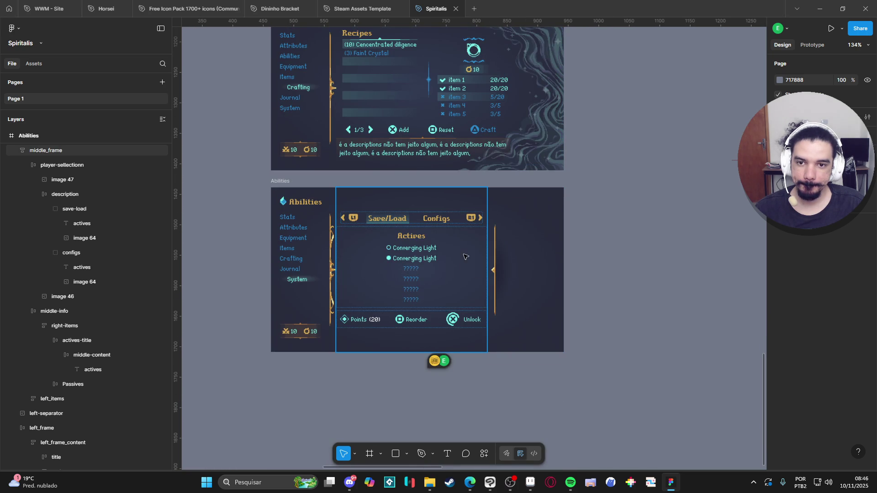
scroll(500, 175, up, 4)
scroll(500, 175, up, 8)
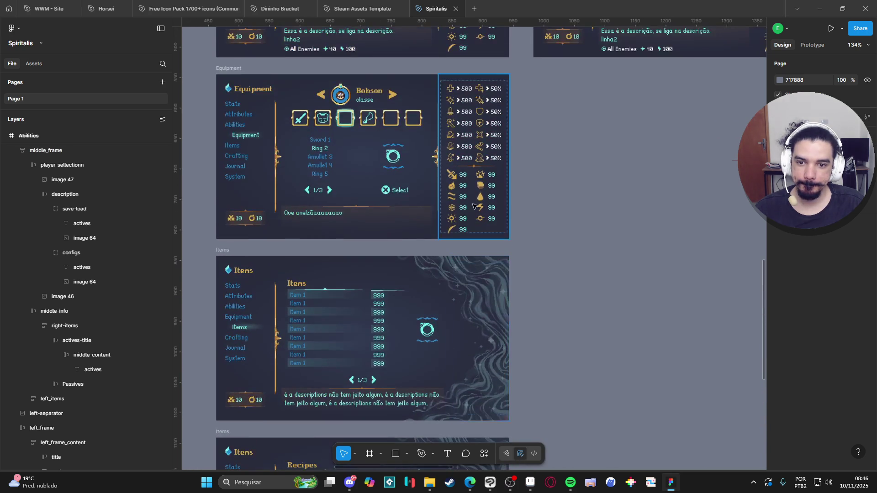
scroll(470, 336, up, 3)
scroll(457, 297, down, 10)
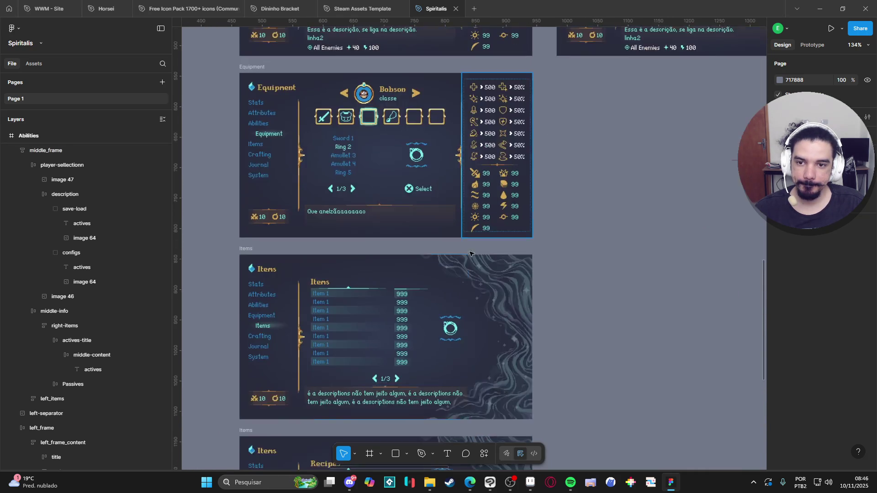
scroll(446, 262, down, 5)
click(410, 223)
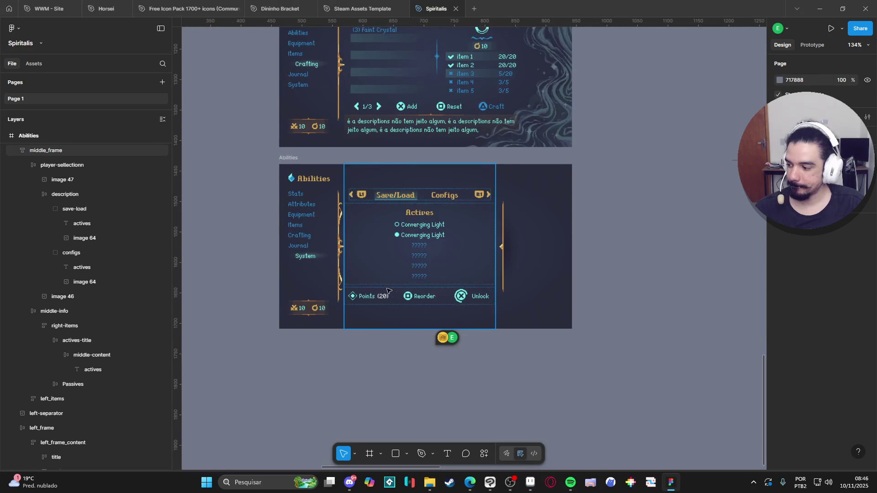
scroll(410, 223, up, 3)
click(475, 250)
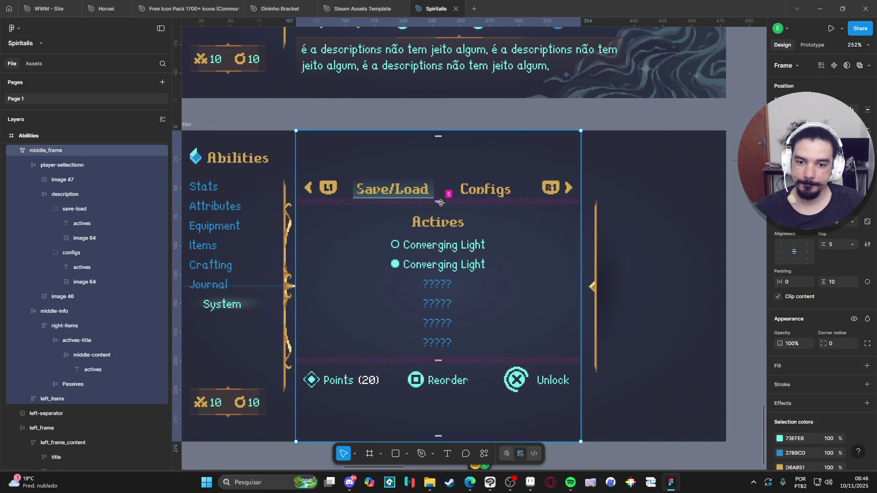
- Increase middle_frame's auto-layout gap between rows to 30
mouse_move(441, 201)
mouse_down()
mouse_move(446, 133)
mouse_move(448, 218)
mouse_up()
key(Escape)
scroll(475, 191, down, 2)
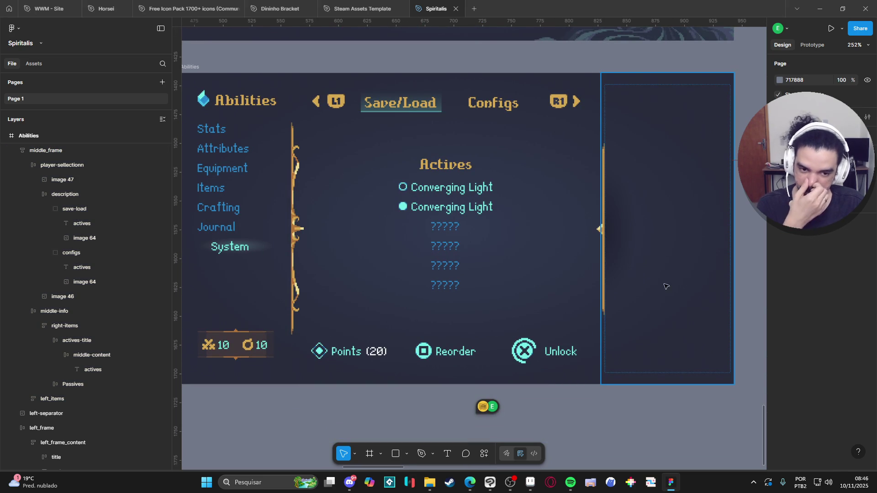
- Delete the right golden separator (image 51) and the right_frame panel
click(613, 240)
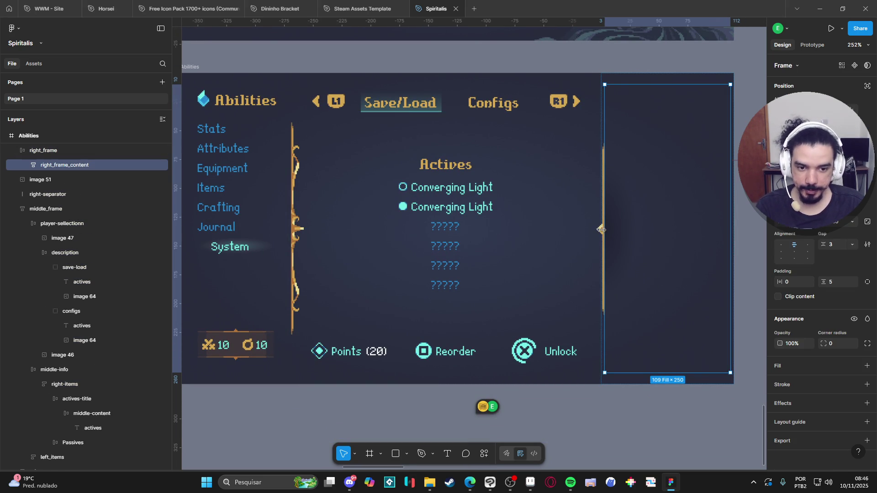
click(598, 233)
key(Delete)
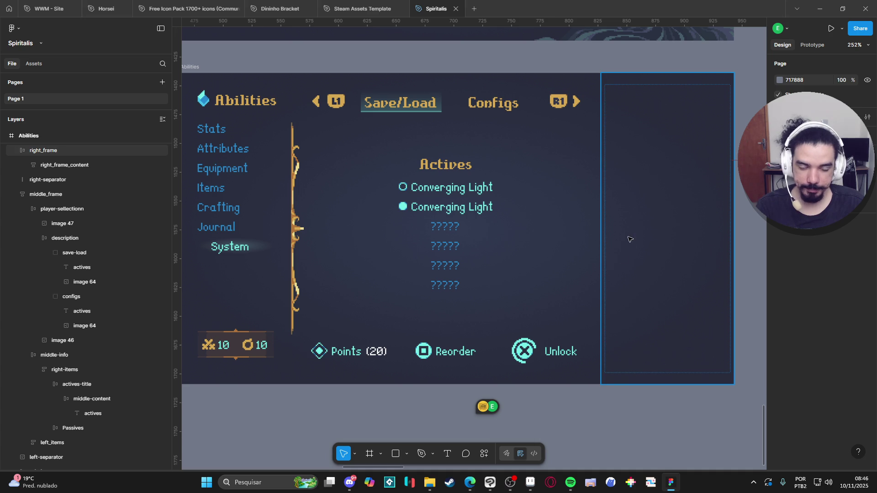
click(631, 239)
key(Delete)
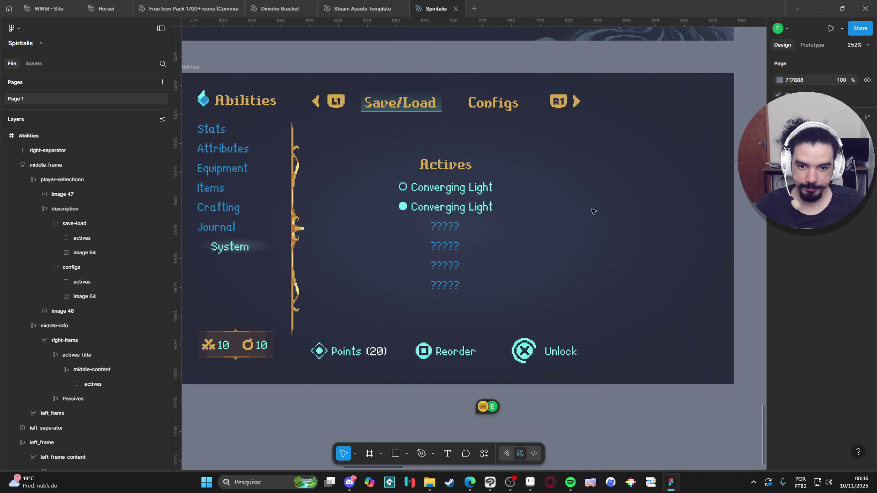
scroll(616, 231, down, 3)
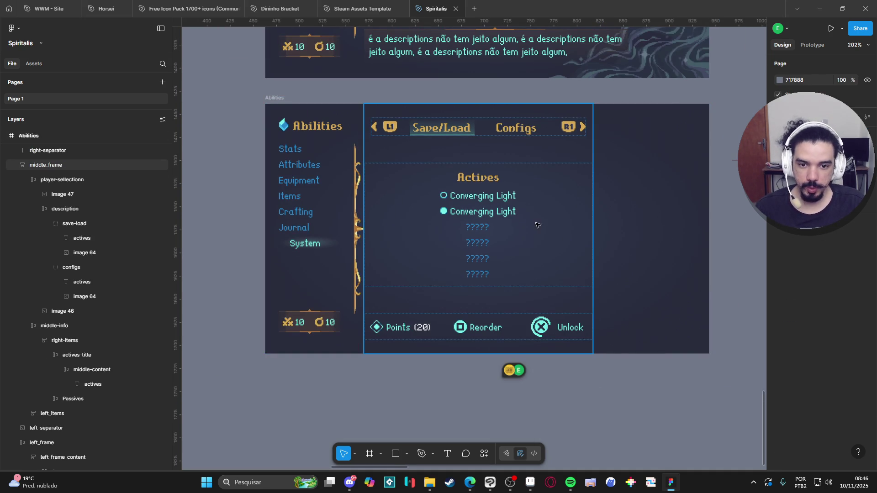
scroll(472, 228, down, 1)
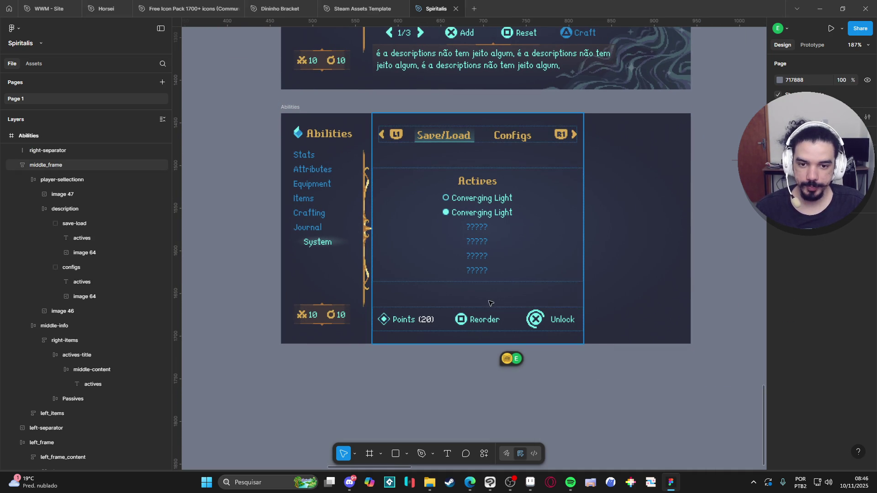
scroll(556, 322, right, 1)
scroll(556, 322, right, 3)
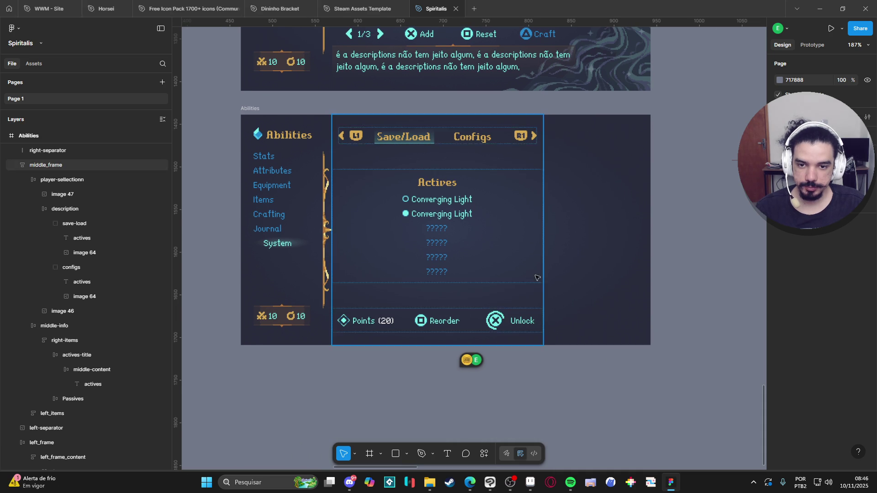
scroll(544, 352, up, 2)
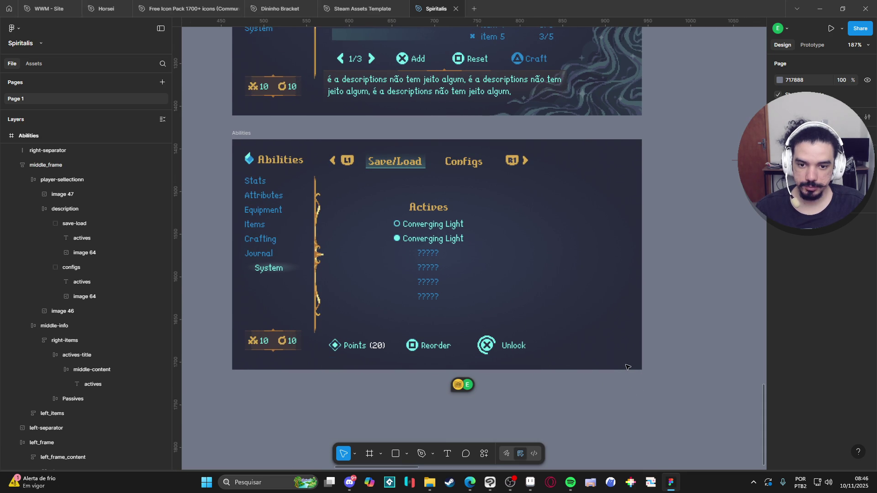
scroll(600, 298, down, 3)
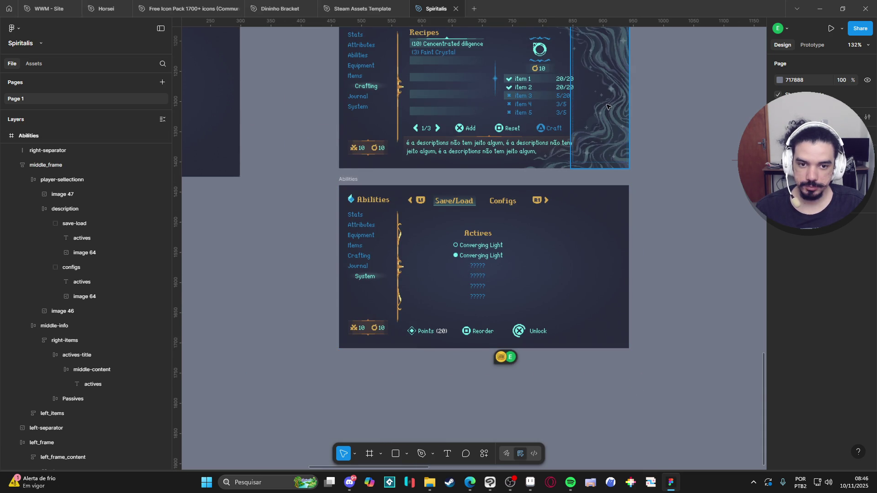
- Paste side_art 2 into the Abilities frame and layer it just above right_division
click(606, 106)
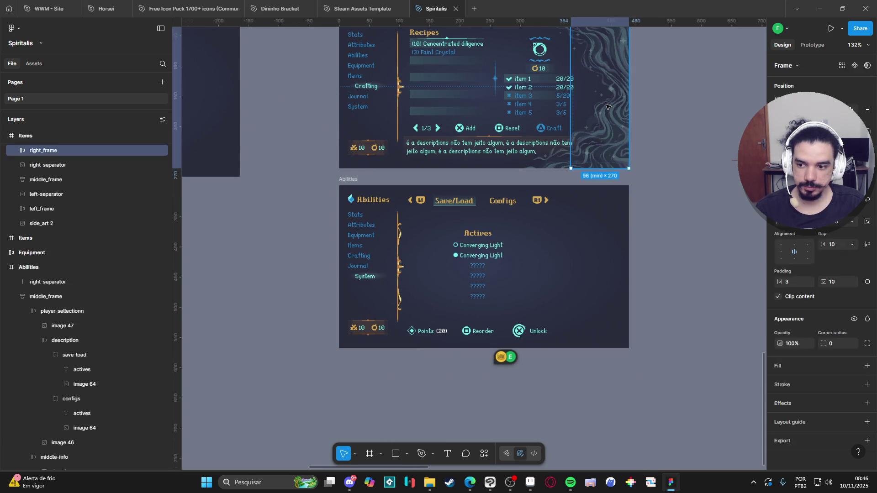
click(54, 224)
click(624, 277)
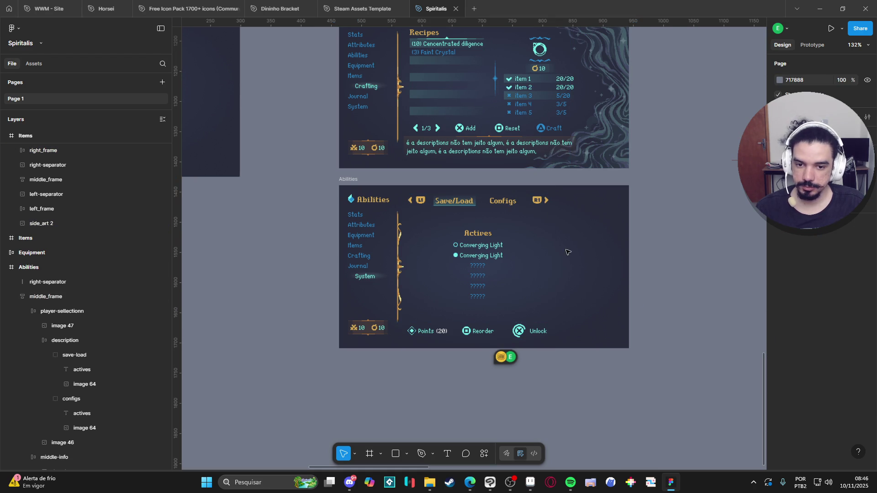
click(30, 268)
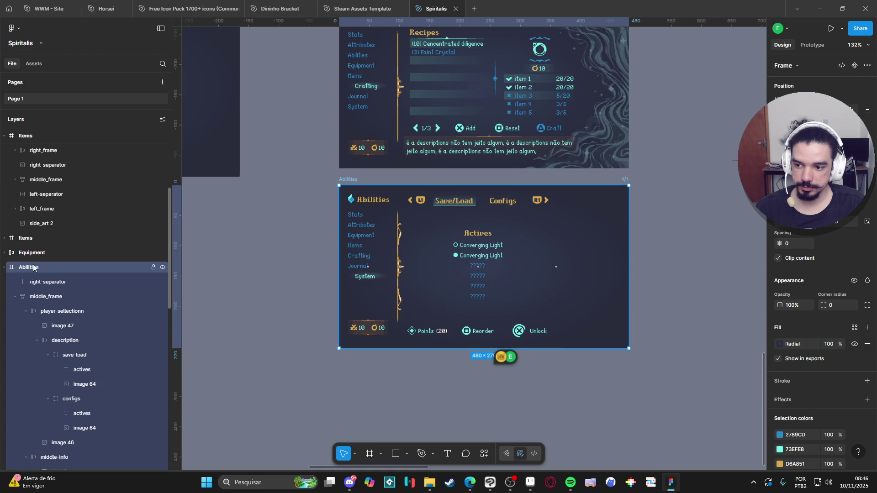
click(15, 297)
key(ctrl+v)
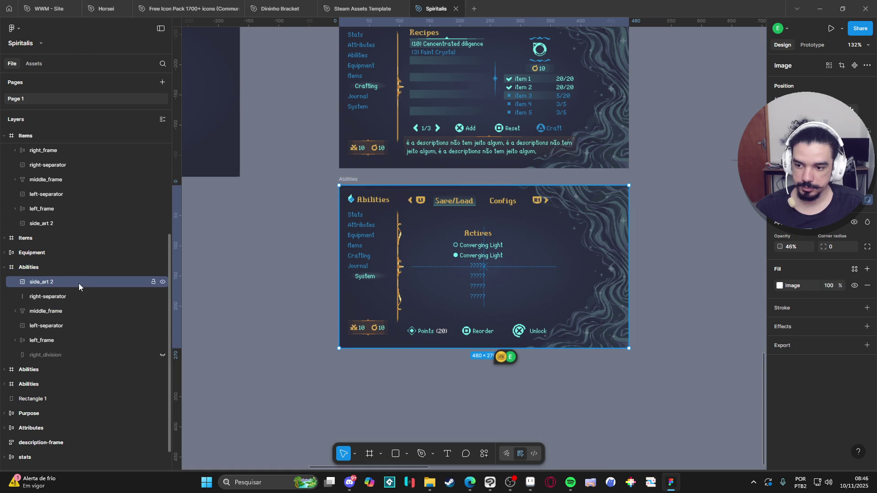
drag(79, 283, 76, 350)
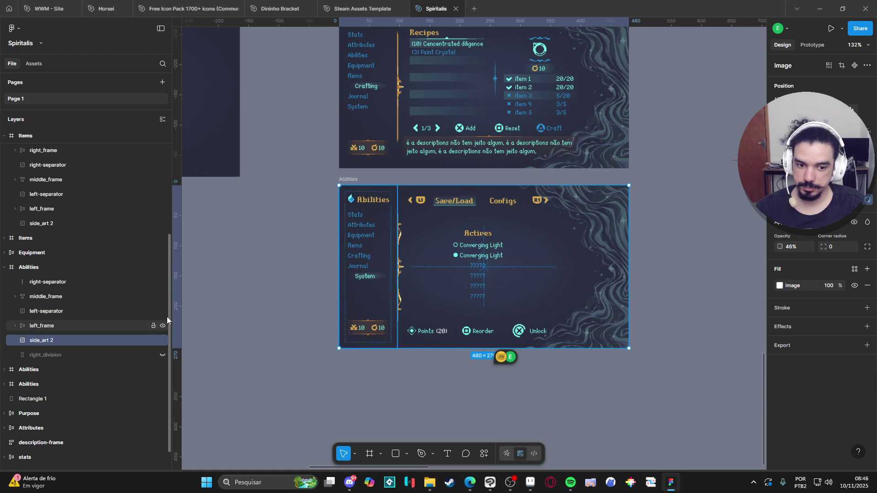
click(665, 253)
scroll(517, 281, up, 5)
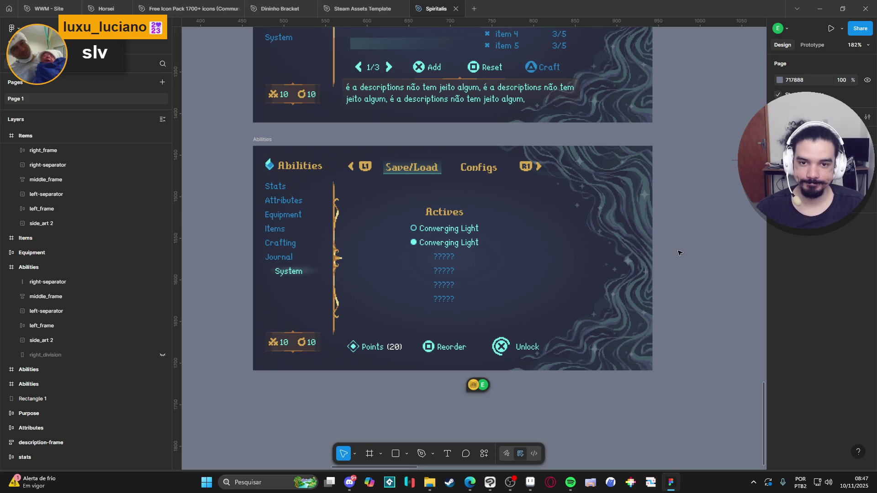
- Zoom and pan around the Items and Abilities frames to reach the save-slot comment thread
scroll(653, 255, up, 4)
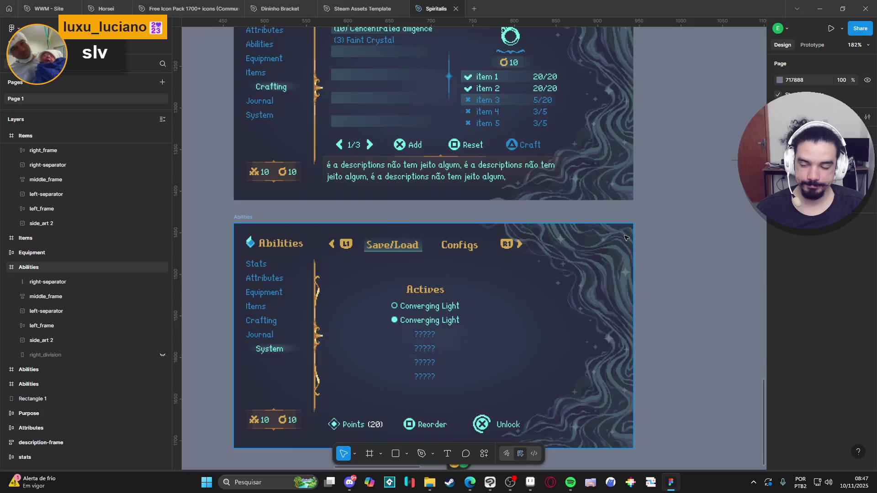
scroll(625, 290, up, 5)
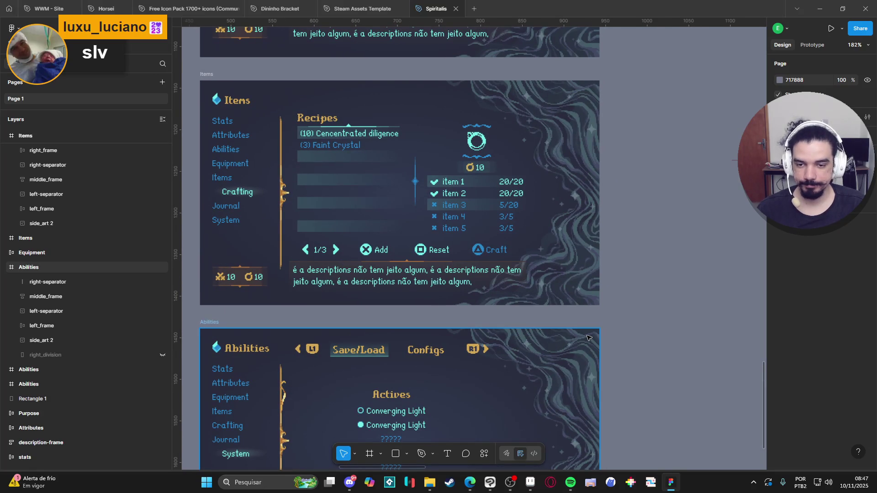
scroll(589, 320, down, 3)
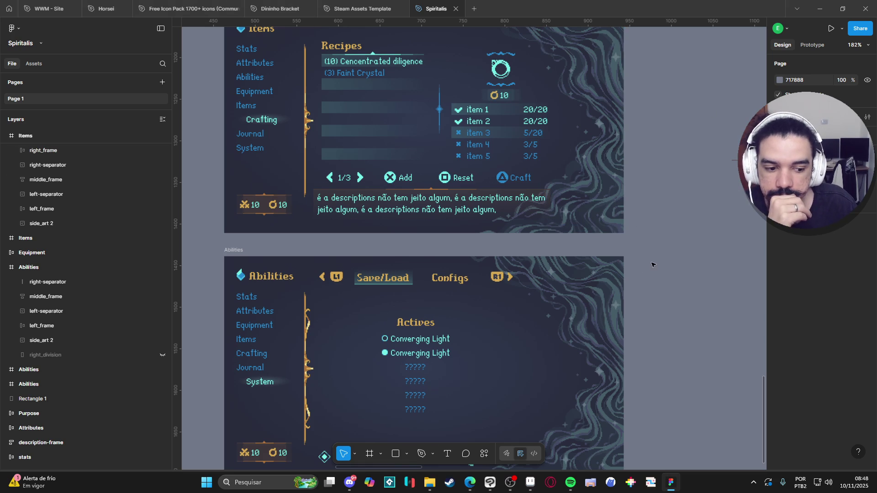
scroll(623, 192, down, 5)
mouse_move(460, 376)
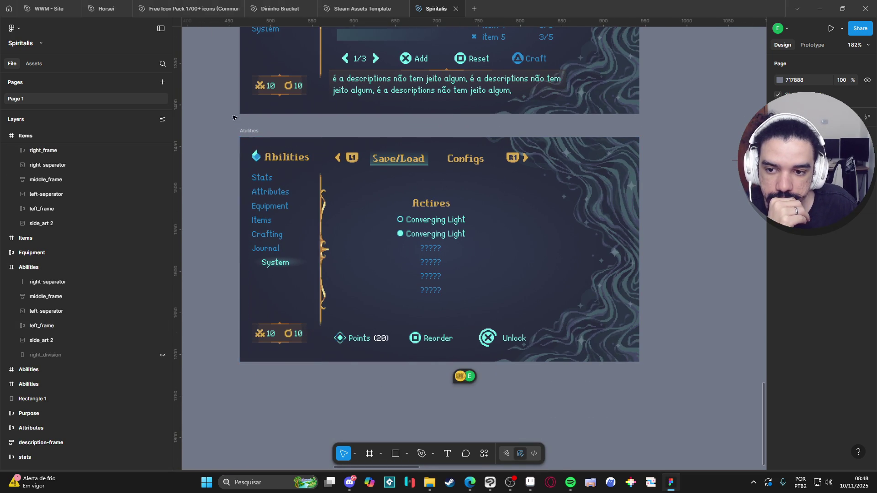
scroll(232, 118, up, 5)
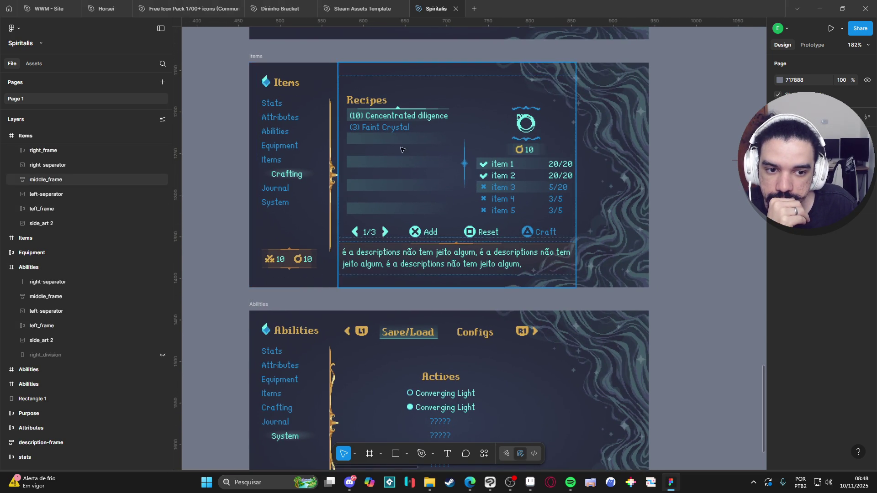
scroll(264, 289, down, 4)
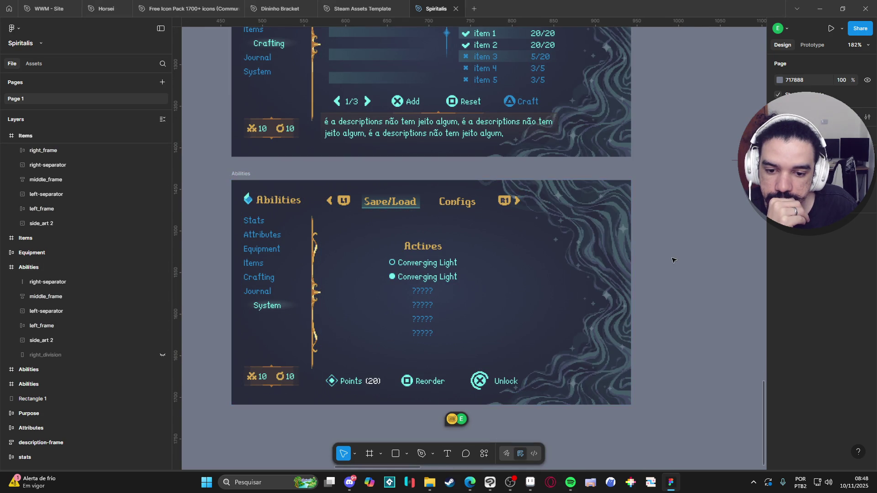
scroll(670, 238, up, 1)
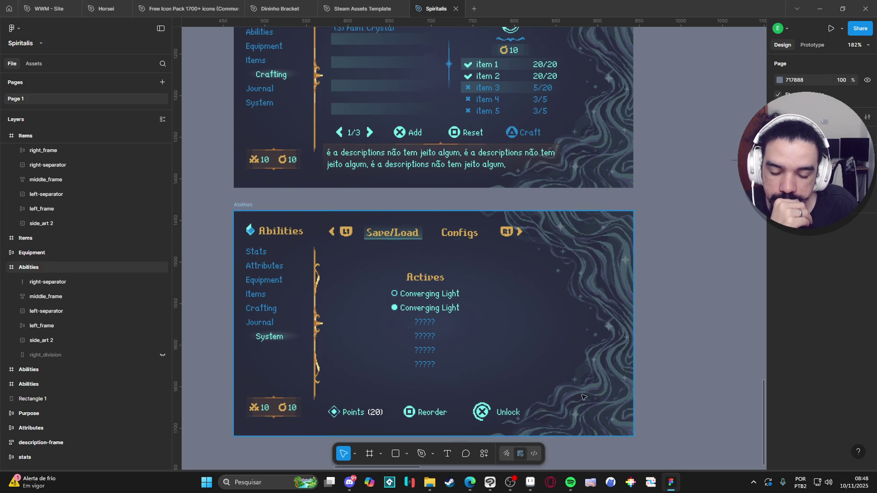
scroll(503, 302, down, 5)
click(424, 305)
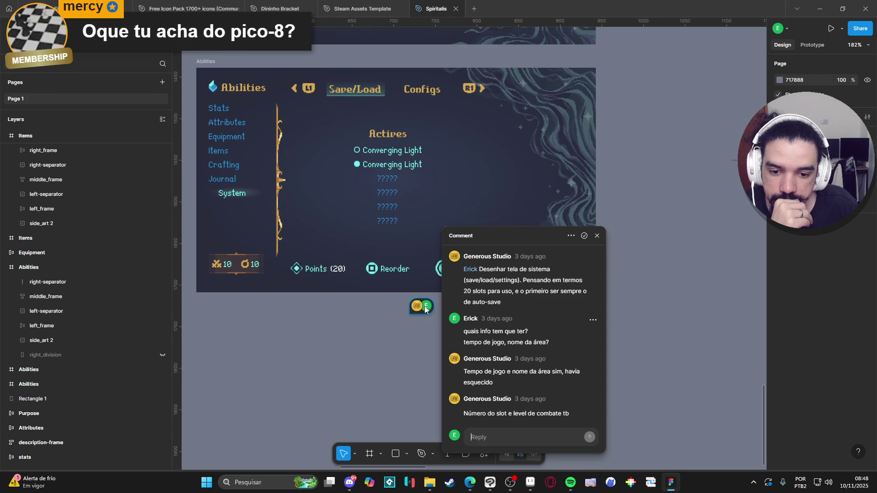
scroll(535, 404, down, 1)
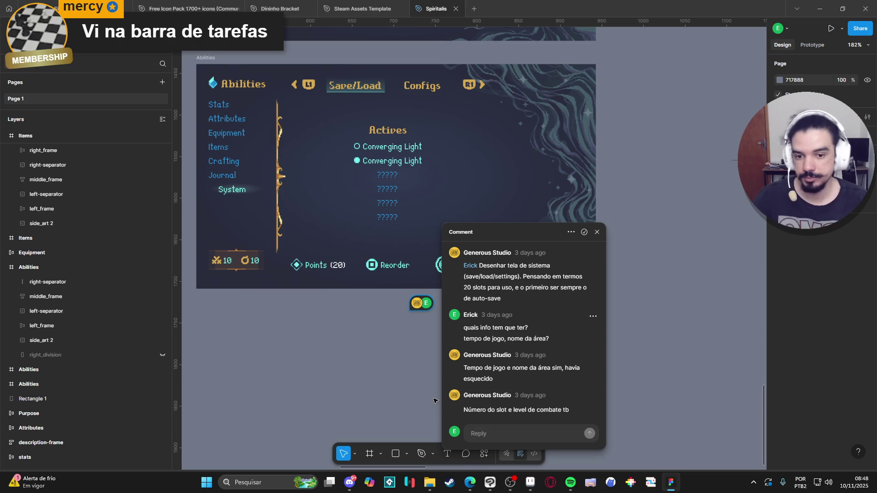
click(511, 483)
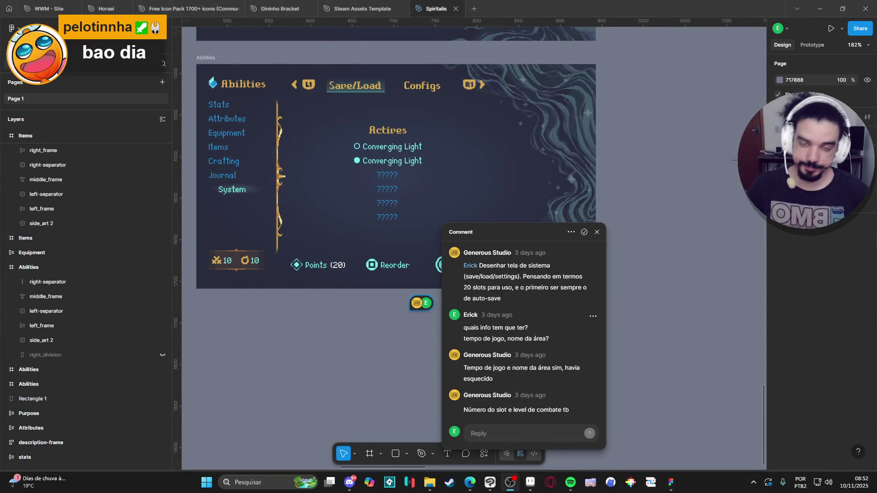
- In Aseprite, select Layer 3 of system.png and select the whole canvas
key(Escape)
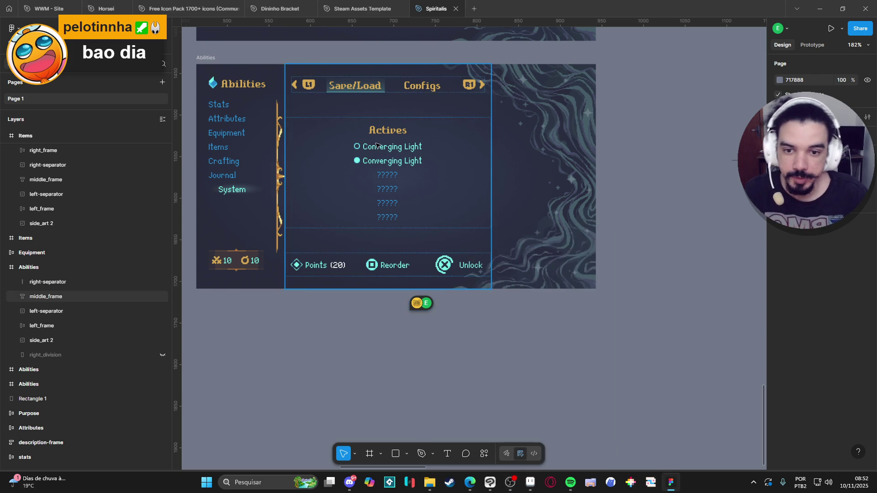
mouse_move(537, 478)
click(530, 439)
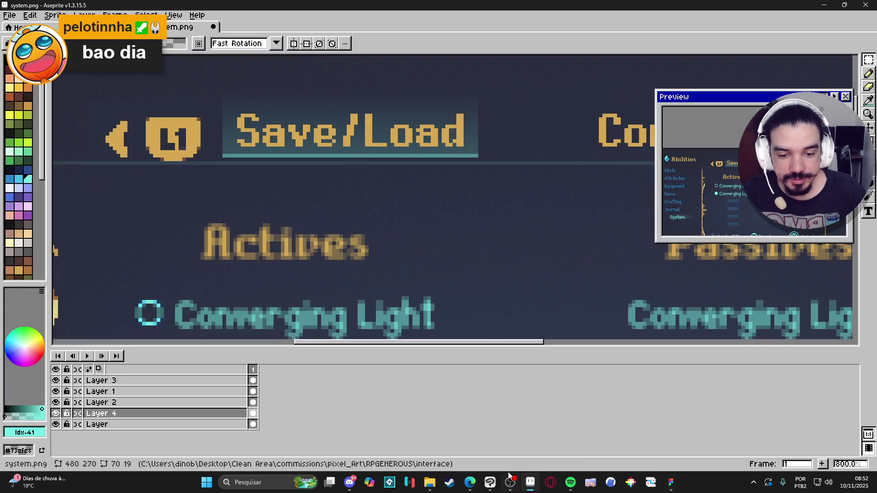
scroll(392, 239, down, 3)
scroll(392, 240, down, 3)
scroll(378, 202, up, 2)
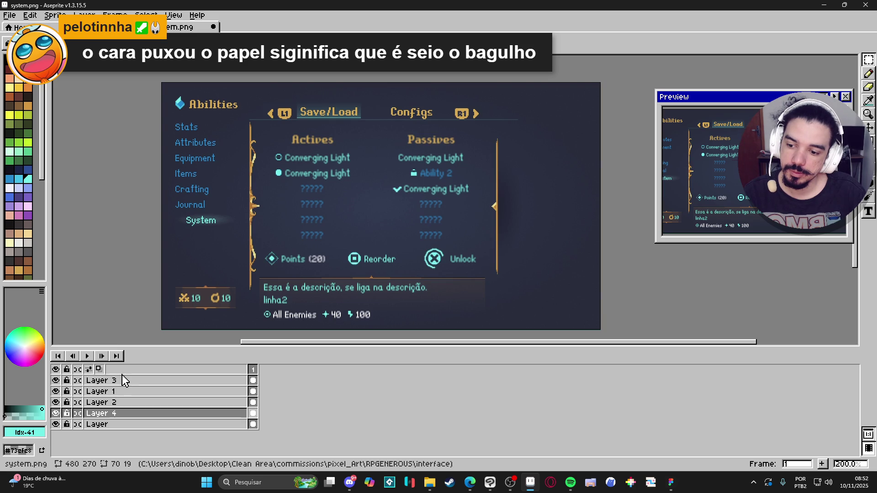
click(57, 381)
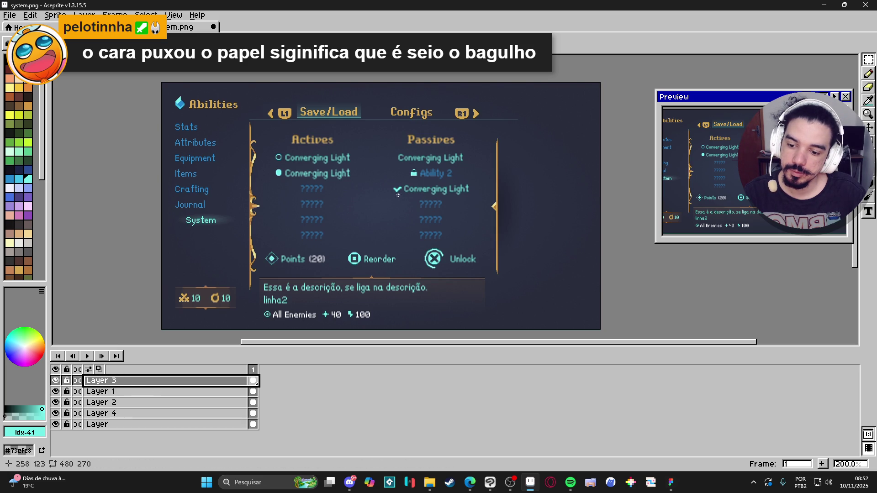
key(ctrl+a)
- Add a new empty frame 7 after frame 6 in interface_mockup.aseprite
click(173, 29)
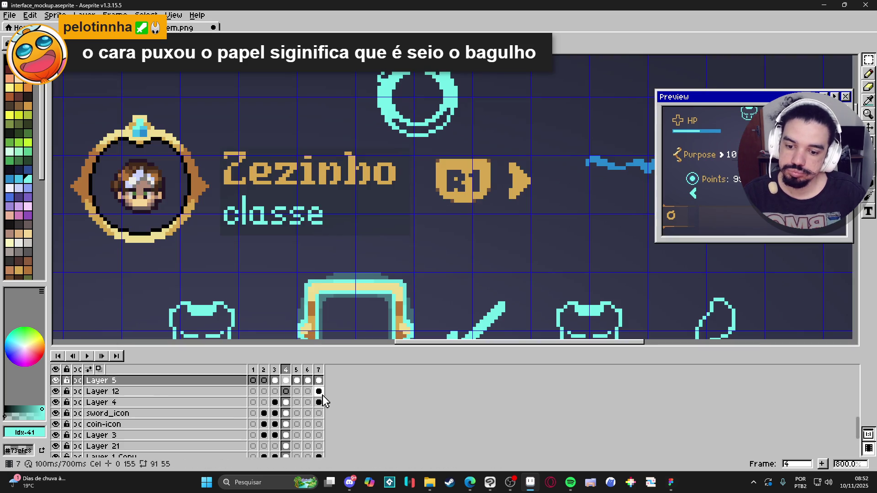
click(312, 375)
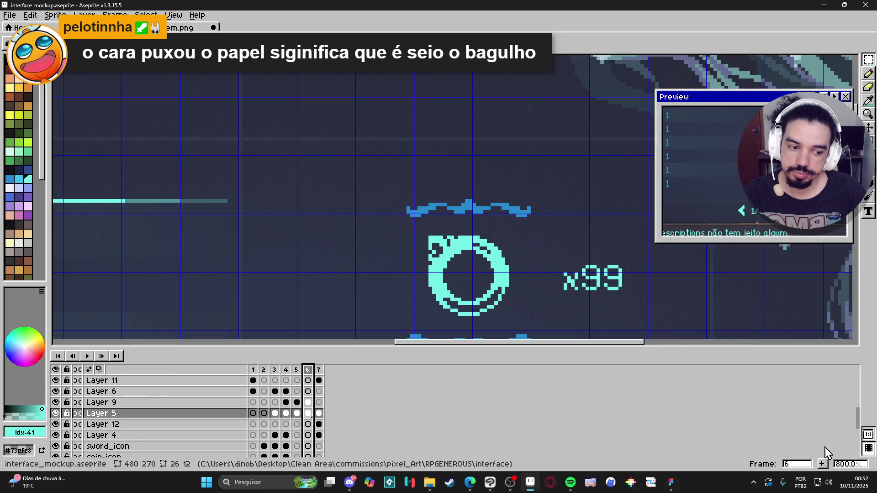
click(822, 463)
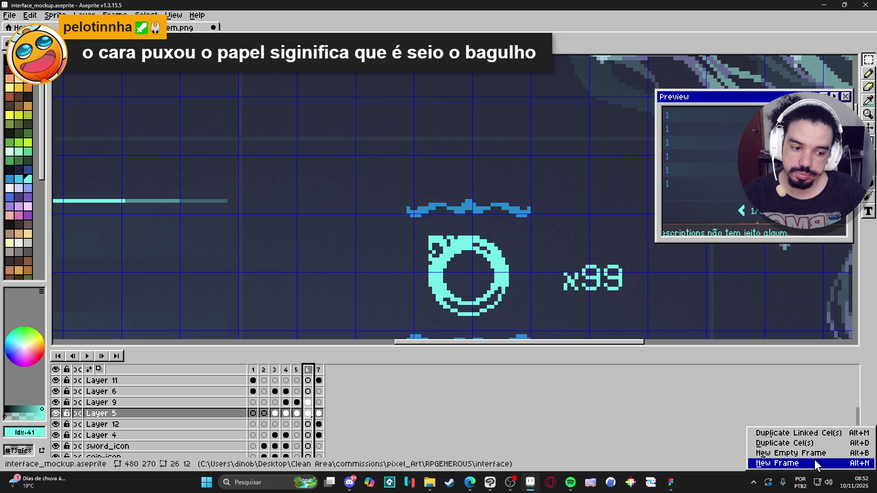
click(816, 463)
key(ctrl+z)
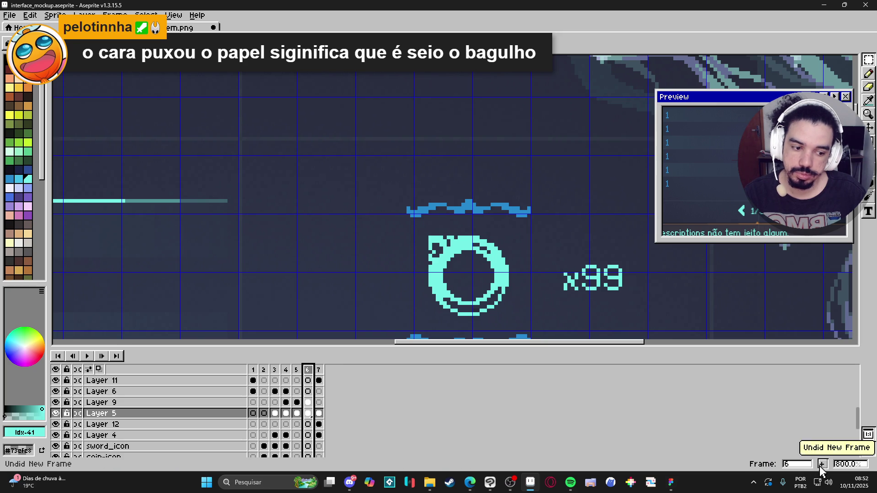
click(821, 463)
click(818, 453)
scroll(497, 237, down, 4)
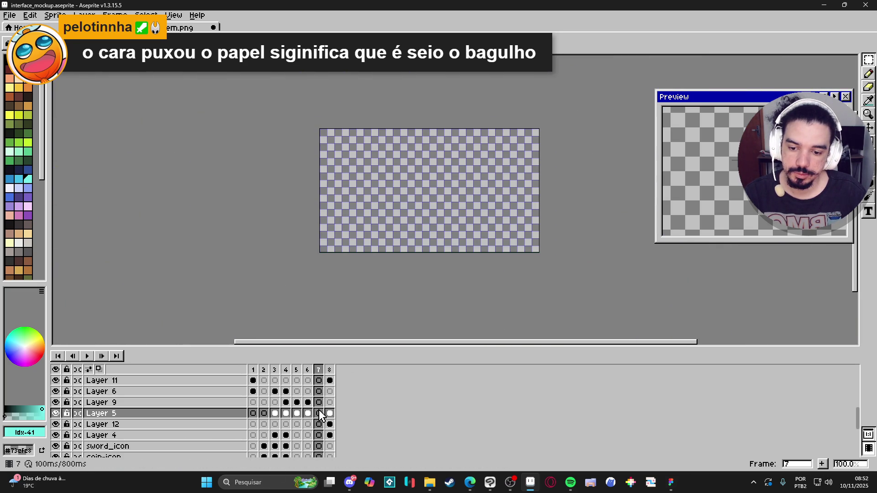
- Paste the copied screen into frame 7 of Layer 1 and place Layer 2's content
scroll(318, 416, down, 3)
scroll(319, 429, down, 1)
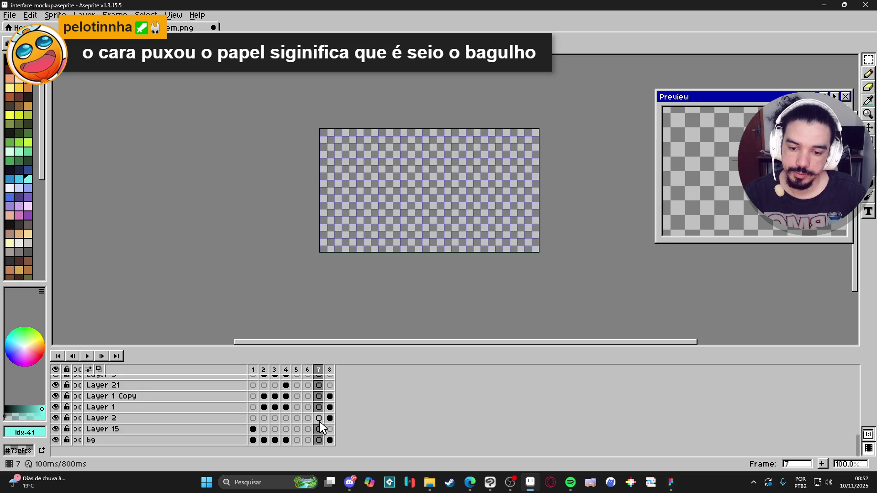
key(ctrl+z)
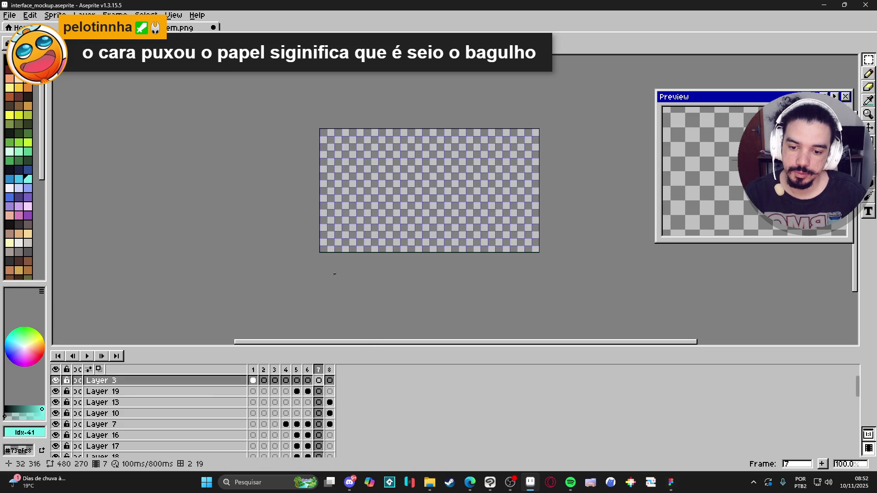
key(ctrl+z)
click(183, 27)
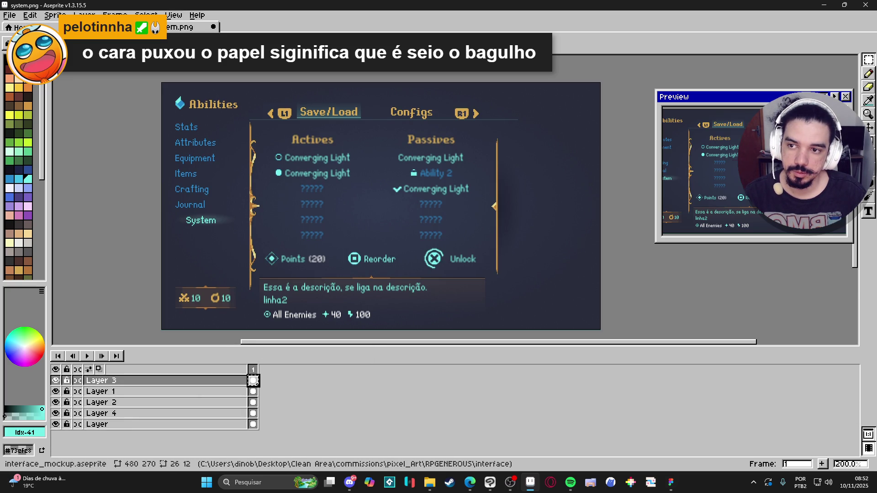
click(127, 27)
key(ctrl+v)
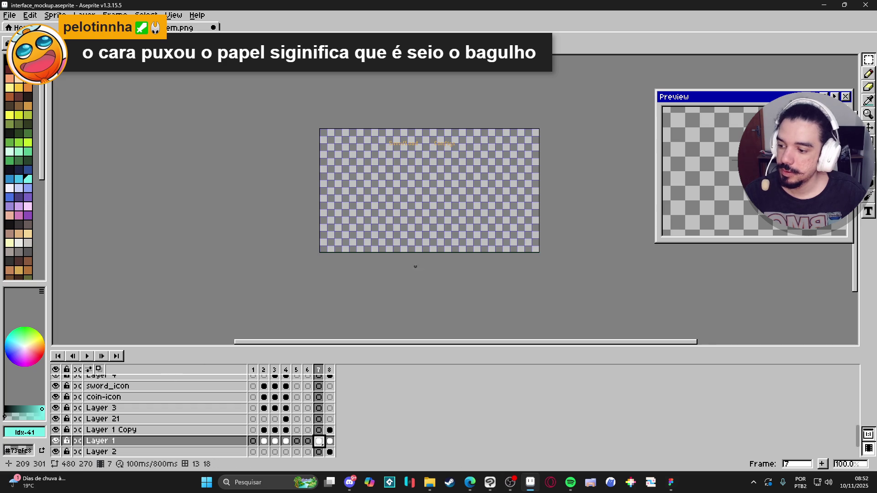
scroll(372, 227, right, 2)
scroll(372, 227, up, 1)
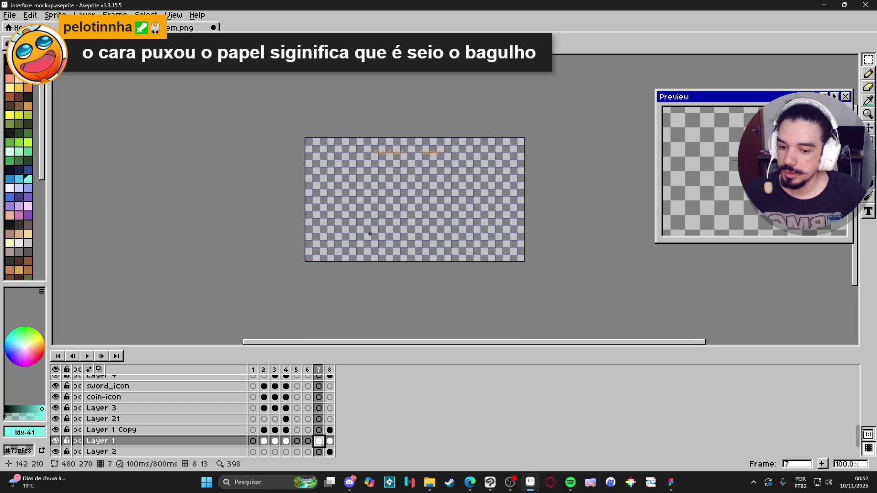
click(319, 453)
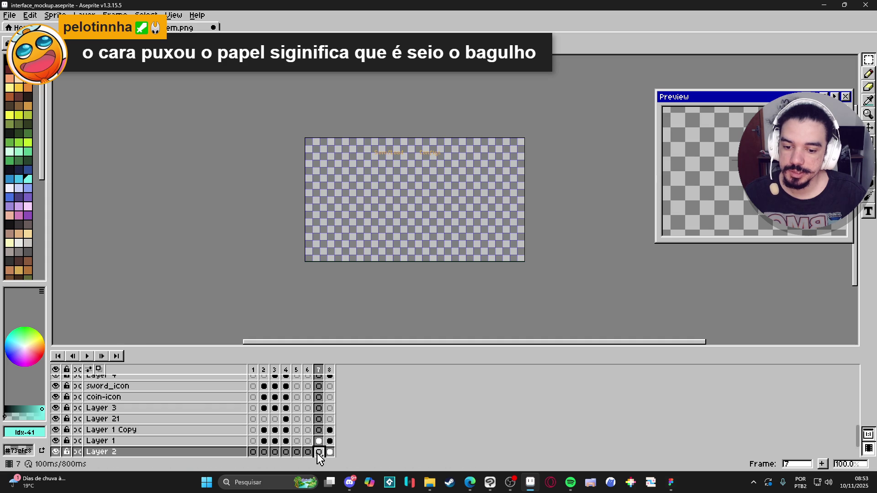
click(178, 27)
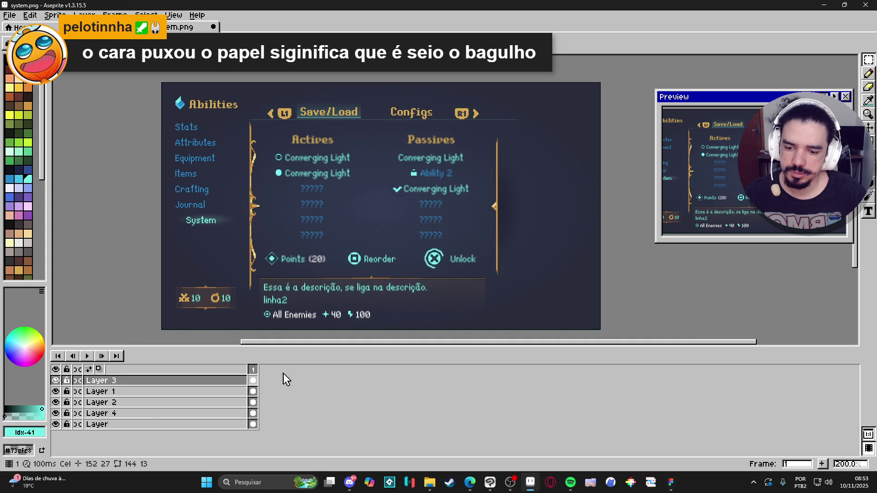
click(254, 391)
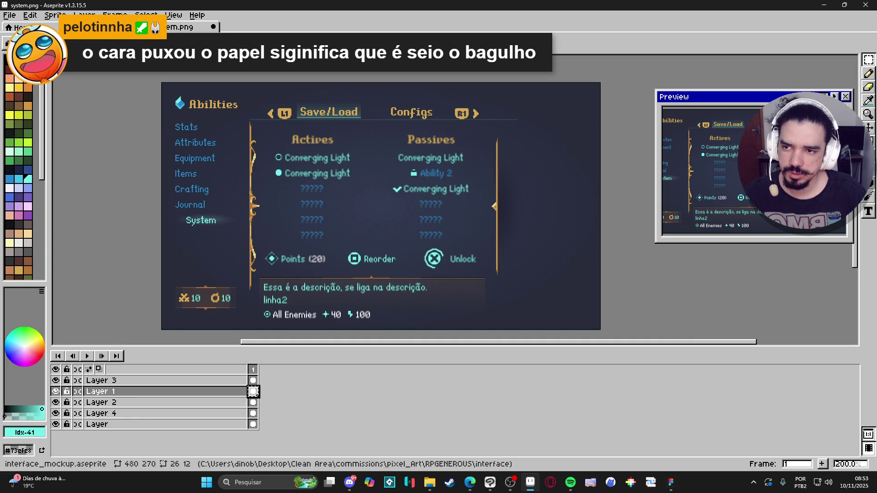
key(ctrl+Tab)
drag(333, 455, 319, 452)
- Fill frame 7 cels of Layer 15 and bg to match system.png's layers
scroll(320, 452, down, 1)
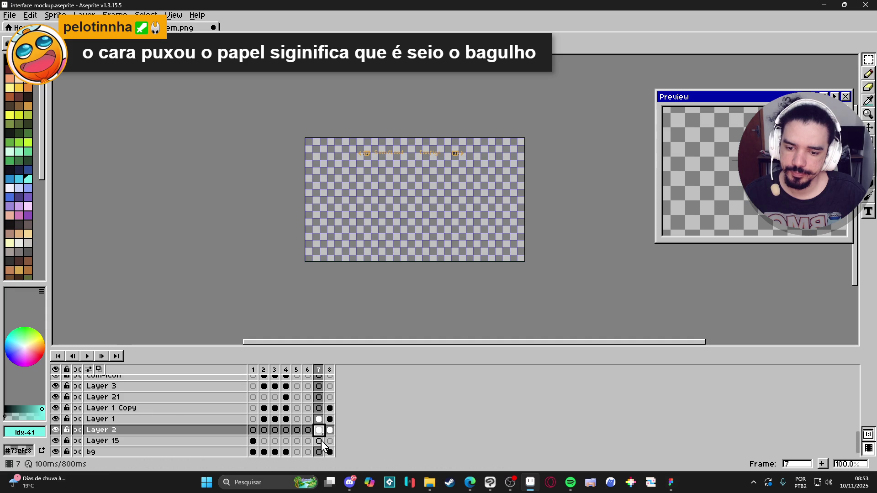
click(319, 441)
key(ctrl+Tab)
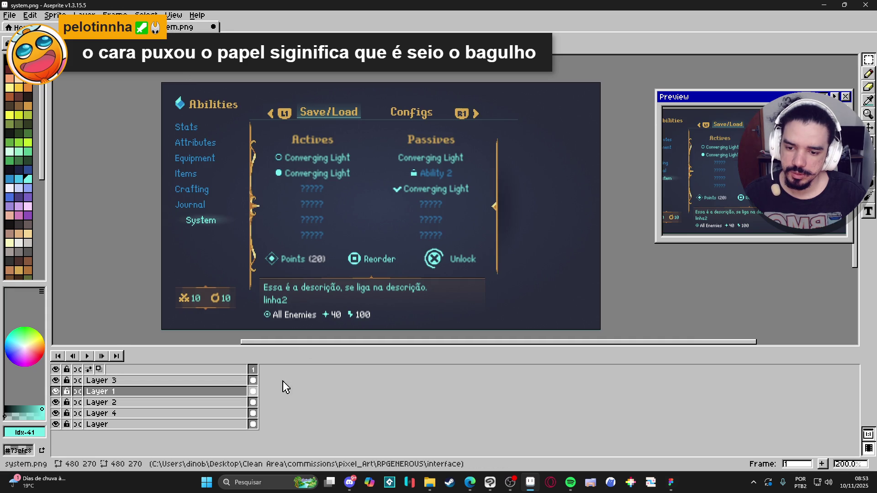
click(253, 402)
key(ctrl+Tab)
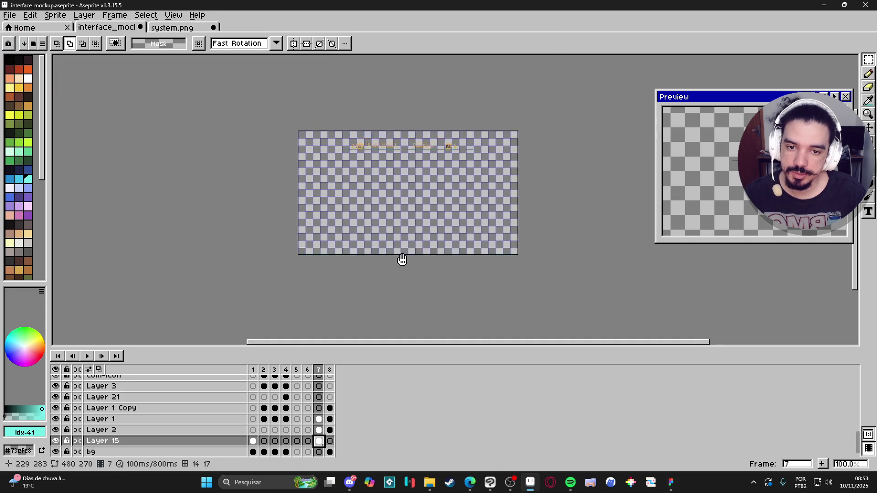
scroll(401, 255, down, 3)
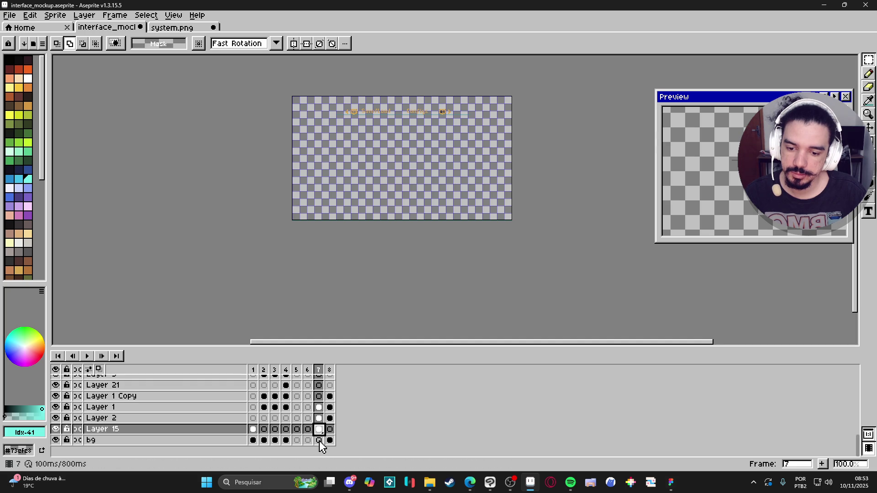
click(318, 453)
click(176, 29)
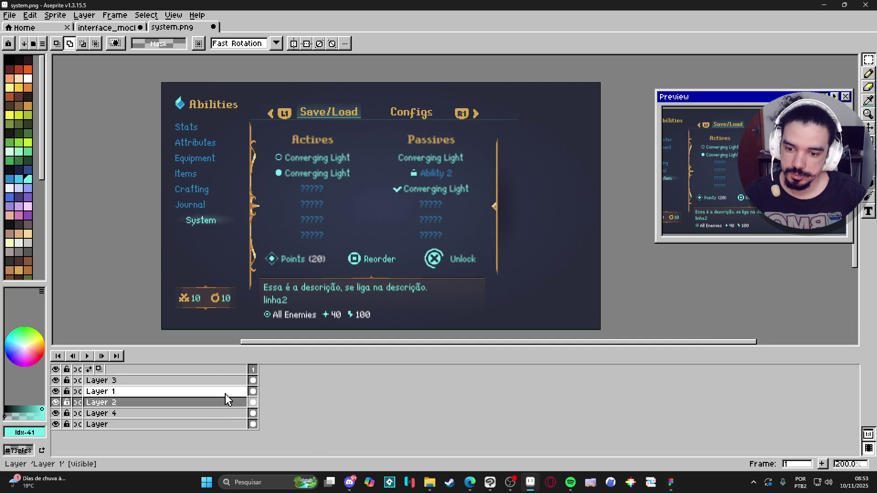
click(253, 413)
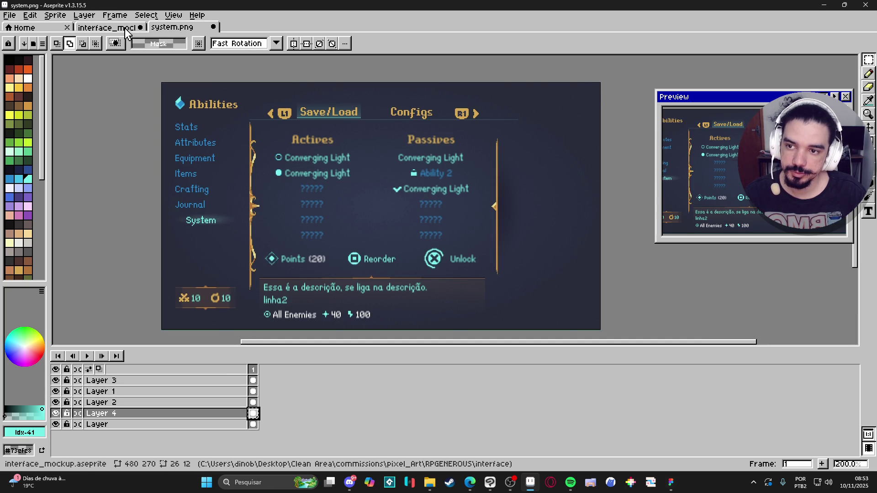
click(108, 28)
click(322, 430)
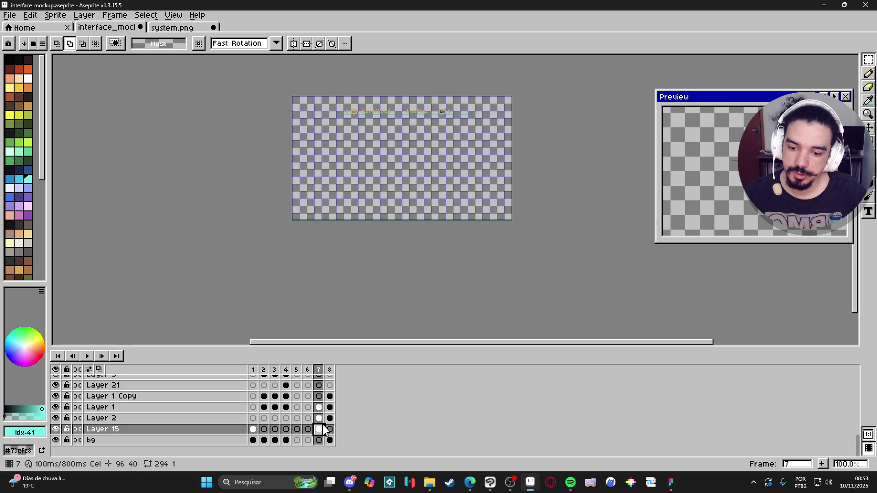
drag(323, 431, 320, 397)
click(319, 429)
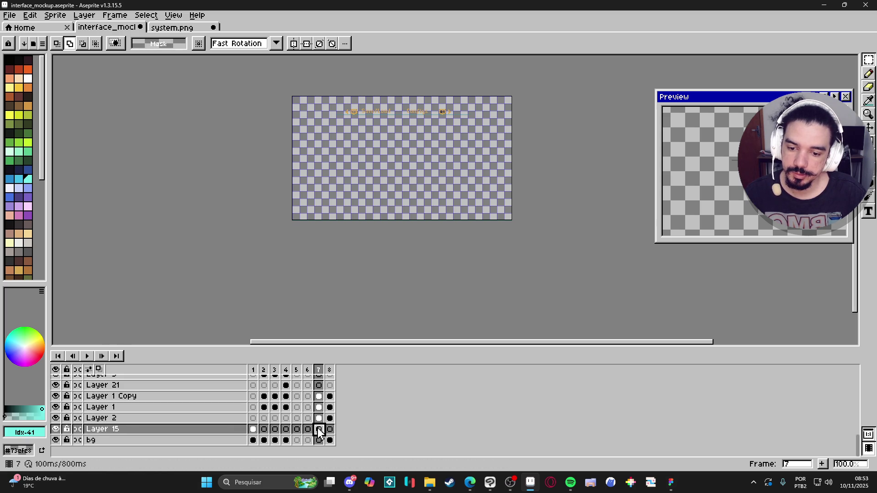
key(ctrl+z)
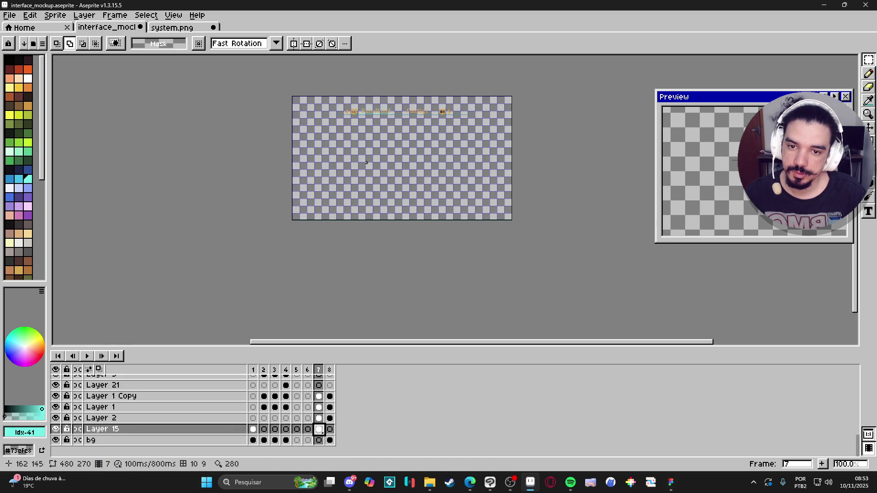
click(154, 28)
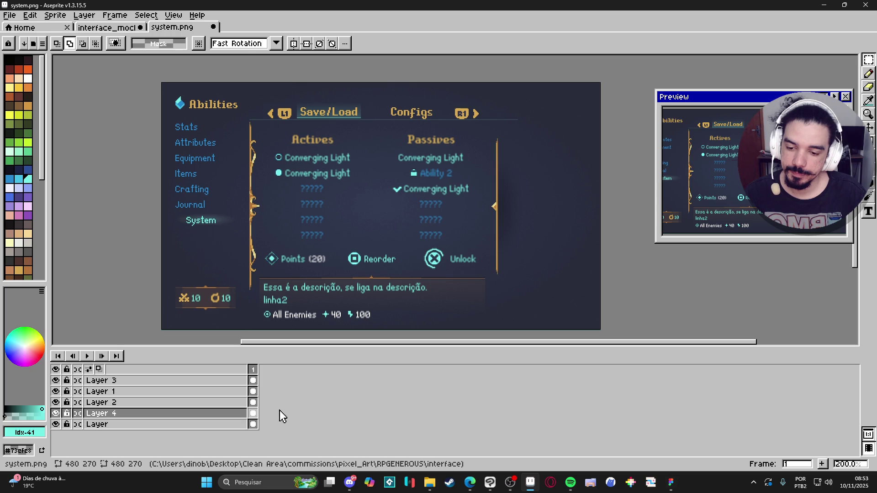
click(253, 425)
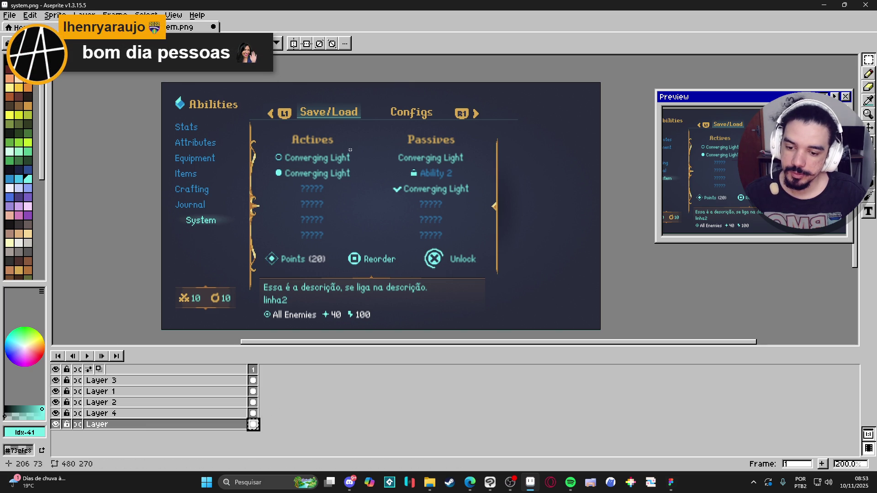
click(100, 27)
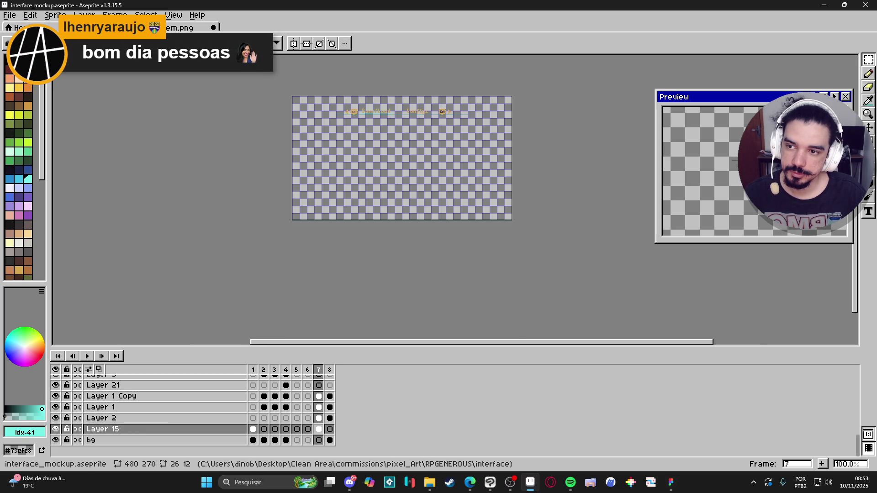
click(318, 440)
- Hide the pixel grid and close system.png without saving
scroll(394, 193, up, 1)
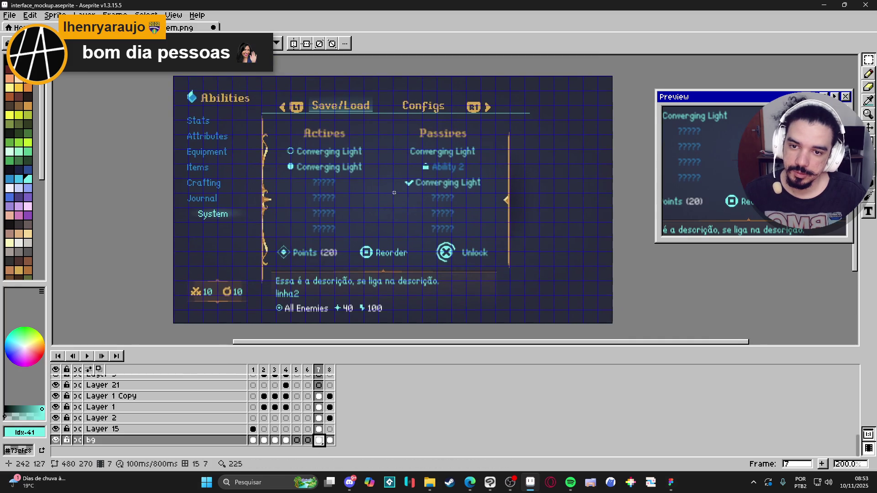
scroll(388, 196, right, 1)
key(ctrl+apostrophe)
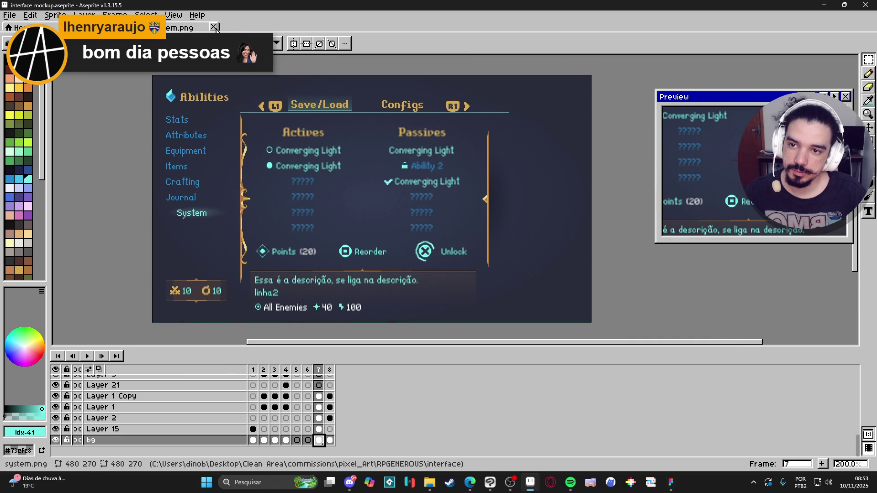
click(214, 28)
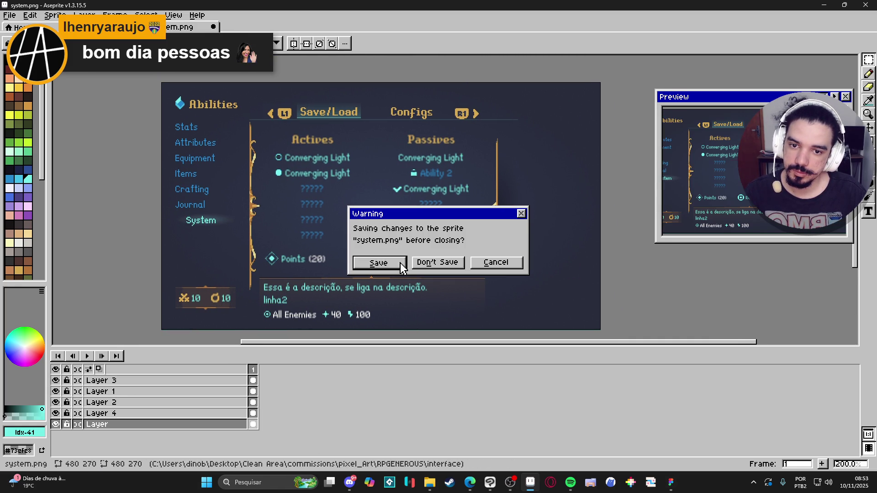
click(425, 260)
- With the Filled Rectangle tool, eyedrop the dark panel colour #282c3c
scroll(290, 149, right, 1)
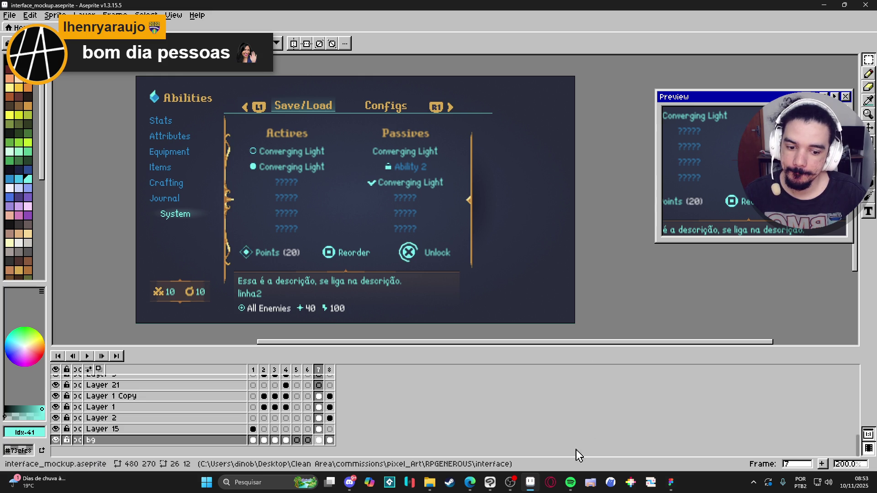
key(ctrl+d)
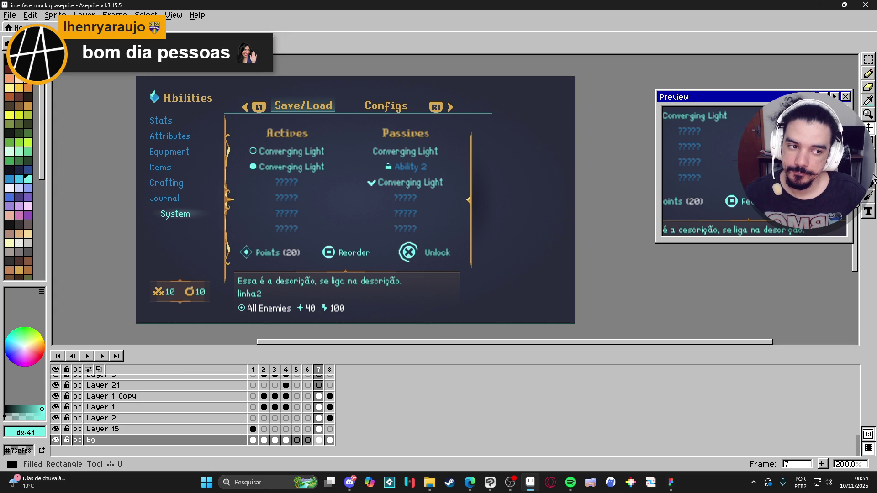
key(i)
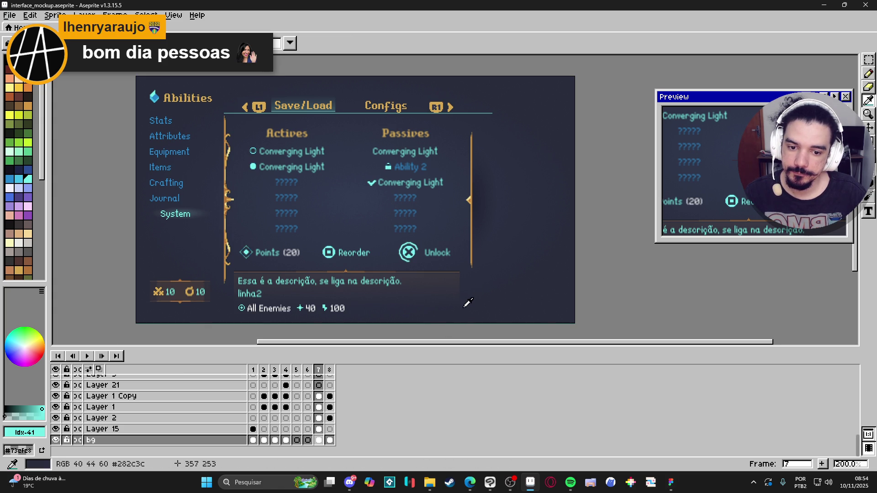
mouse_move(467, 319)
mouse_down()
mouse_move(249, 128)
mouse_move(232, 127)
mouse_up()
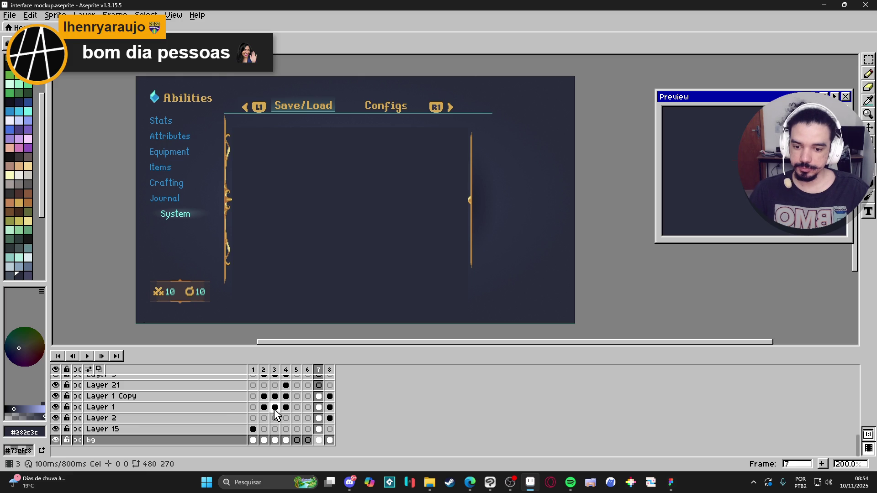
- Hide Layer 2 to remove the line under the tabs, then view frame 6
click(56, 396)
click(56, 396)
click(55, 418)
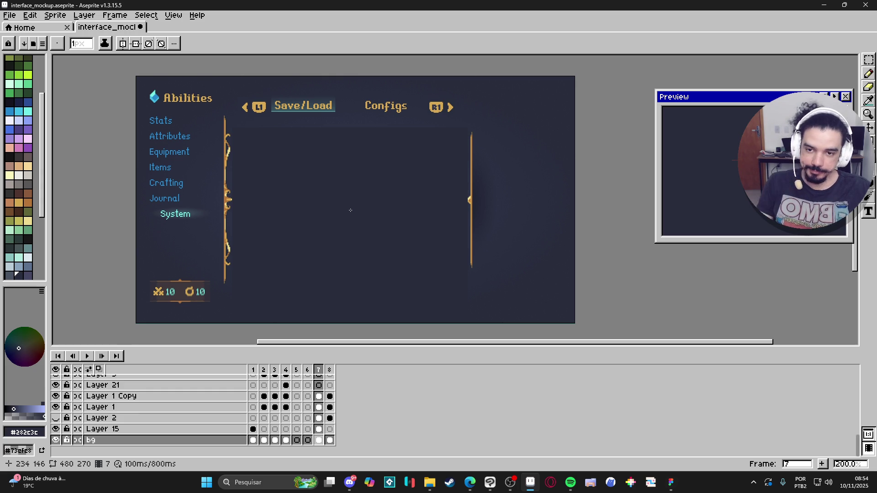
click(309, 371)
scroll(298, 137, up, 4)
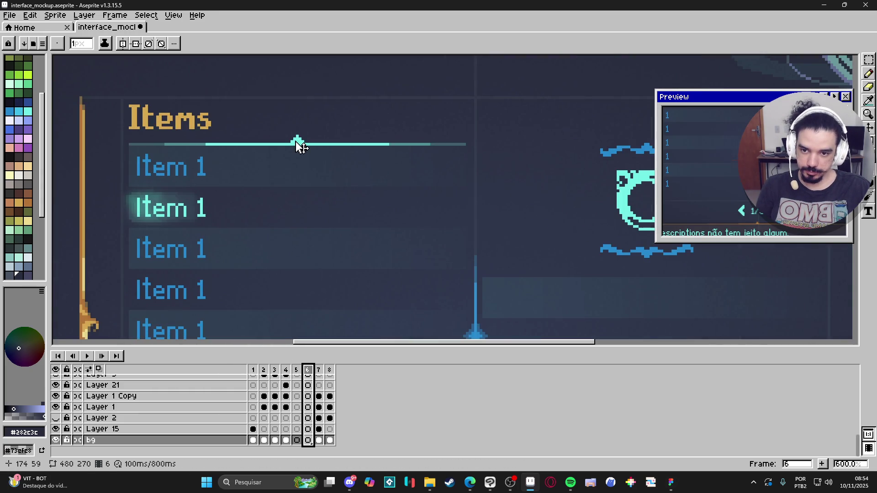
- Copy the cyan separator line from under the Items heading
key(v)
click(299, 145)
key(ctrl)
key(m)
scroll(299, 145, up, 1)
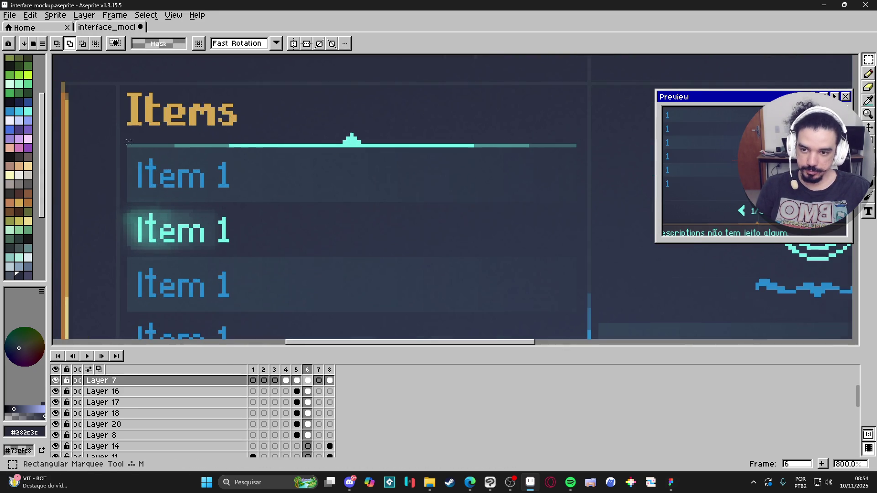
drag(128, 146, 574, 131)
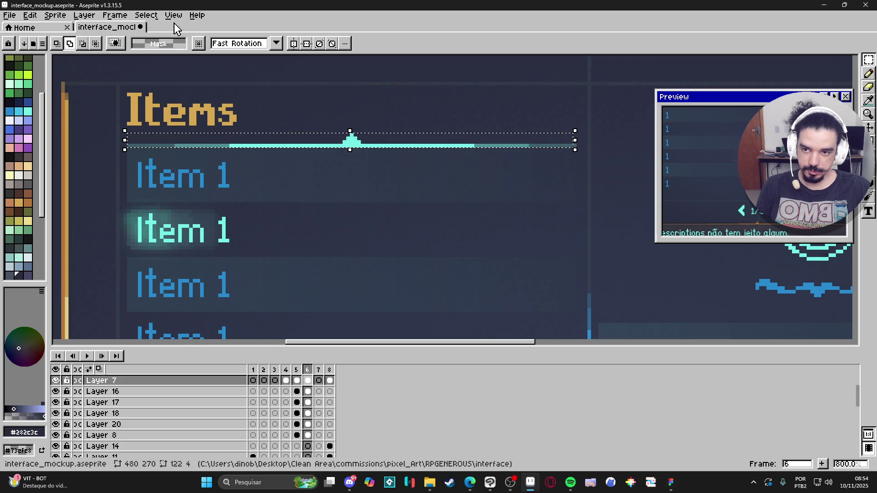
key(ctrl+d)
- Paste the separator onto Layer 12 in frame 7 and place it across the panel top
click(324, 371)
scroll(364, 268, down, 4)
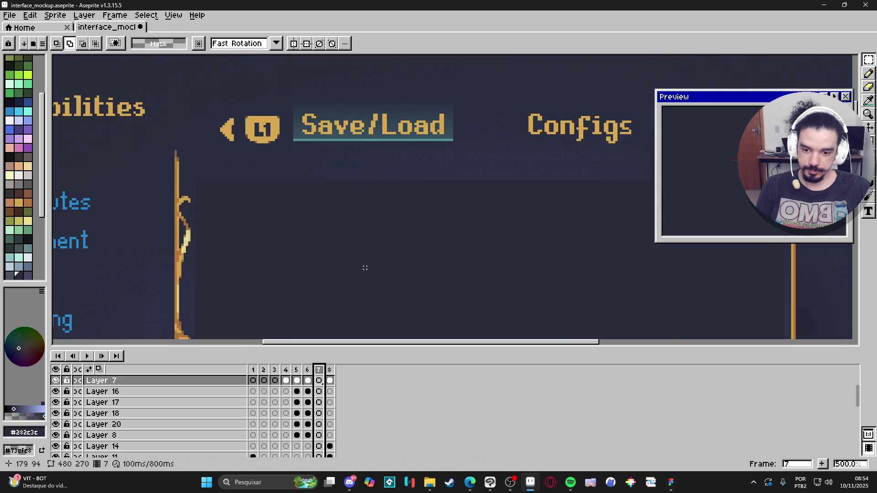
scroll(322, 411, down, 2)
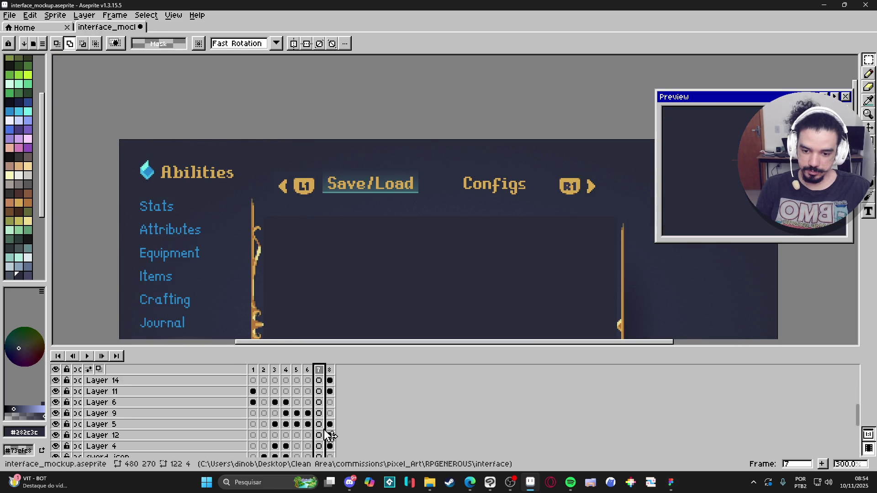
scroll(323, 422, down, 3)
click(320, 402)
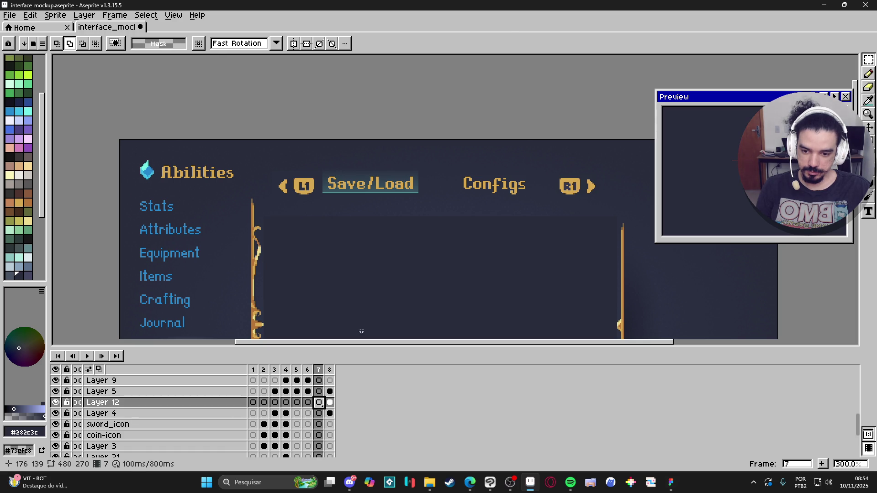
key(ctrl+v)
drag(368, 280, 342, 196)
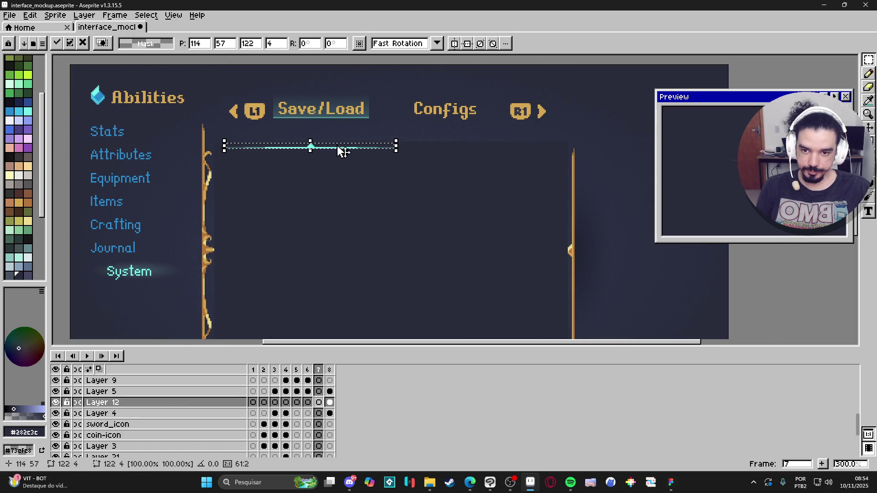
drag(340, 151, 413, 188)
click(369, 202)
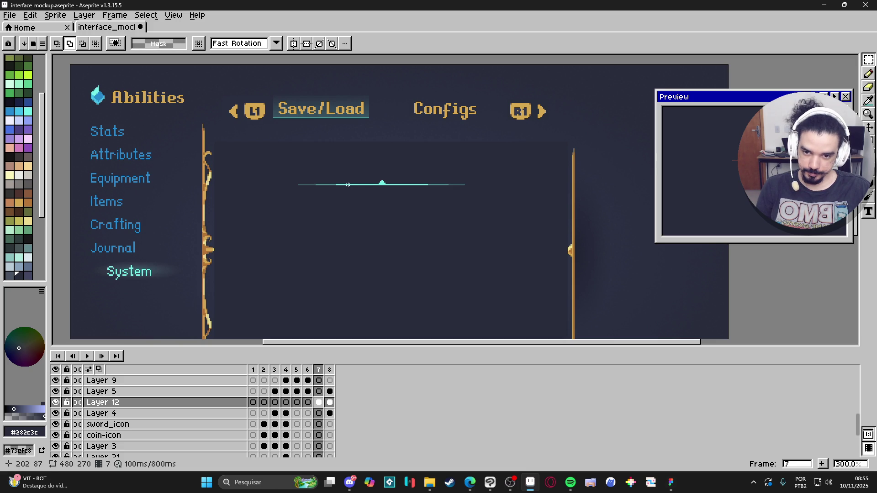
- Sample the gold of the Save/Load heading as the Text tool colour
key(i)
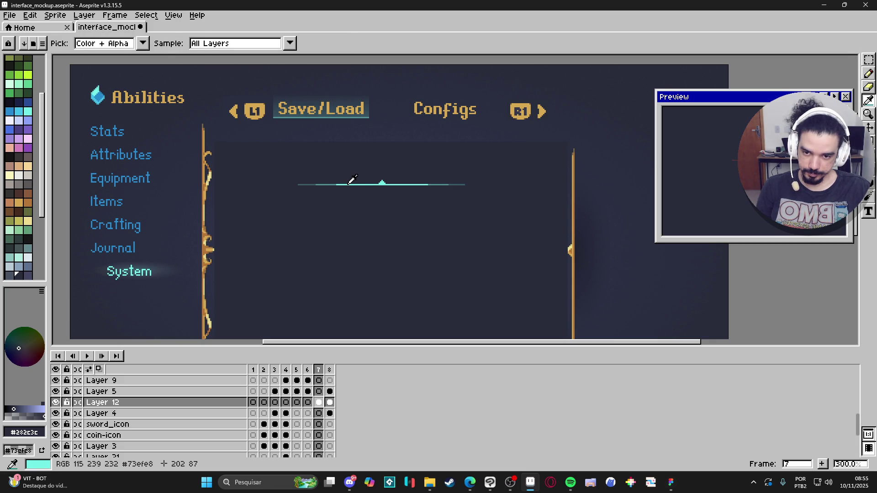
click(351, 179)
key(t)
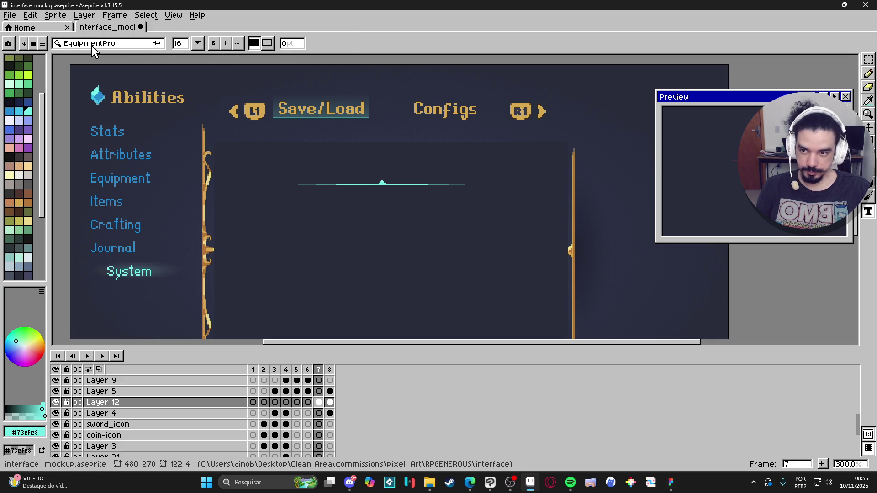
click(94, 46)
text(lan)
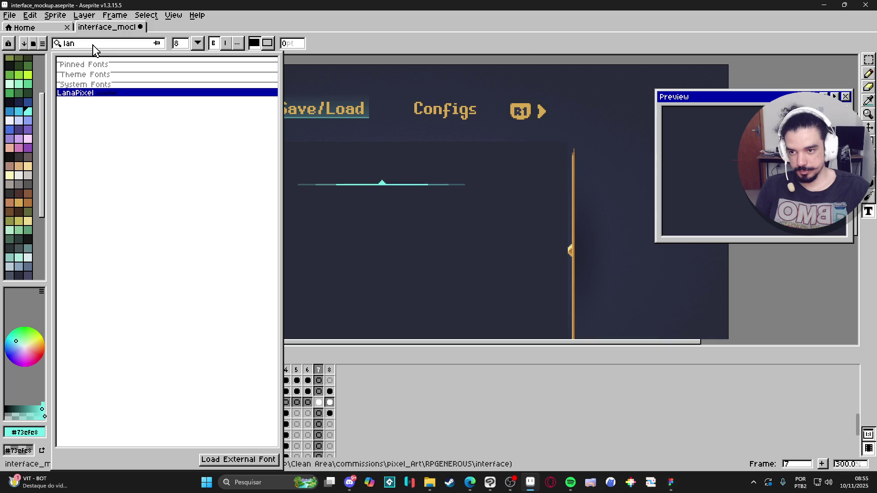
scroll(316, 110, up, 2)
alt+click(317, 107)
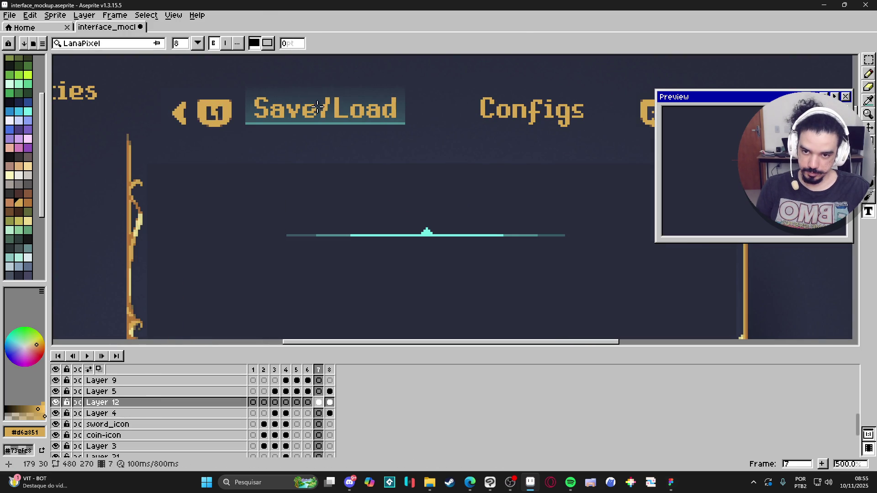
click(119, 45)
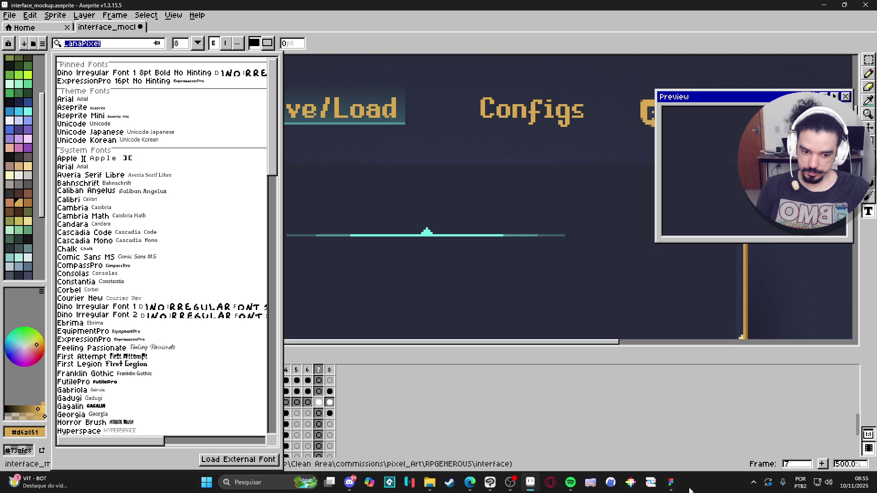
- In the Figma mockup, select the Save/Load text layer to read its font
click(671, 482)
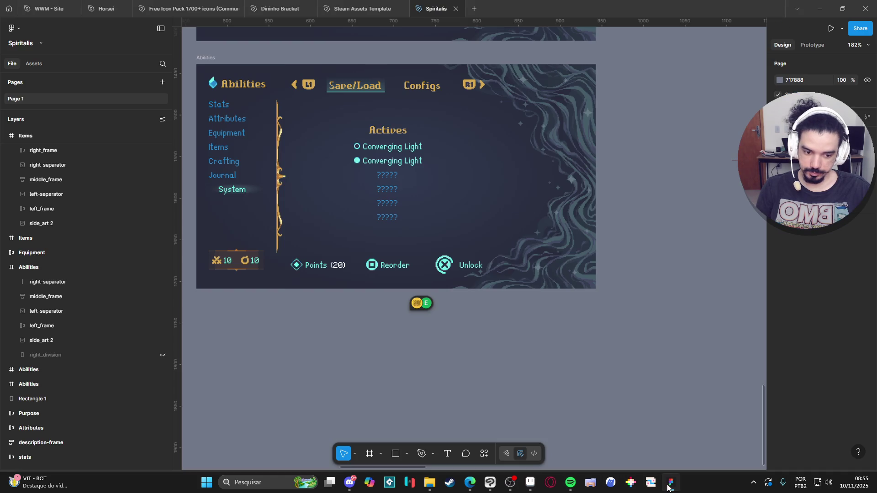
click(394, 150)
click(360, 87)
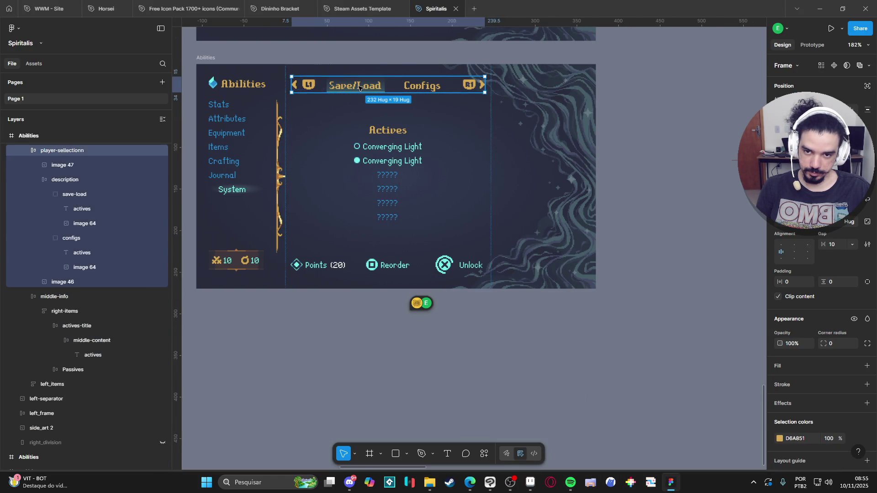
double_click(359, 88)
double_click(360, 87)
double_click(359, 88)
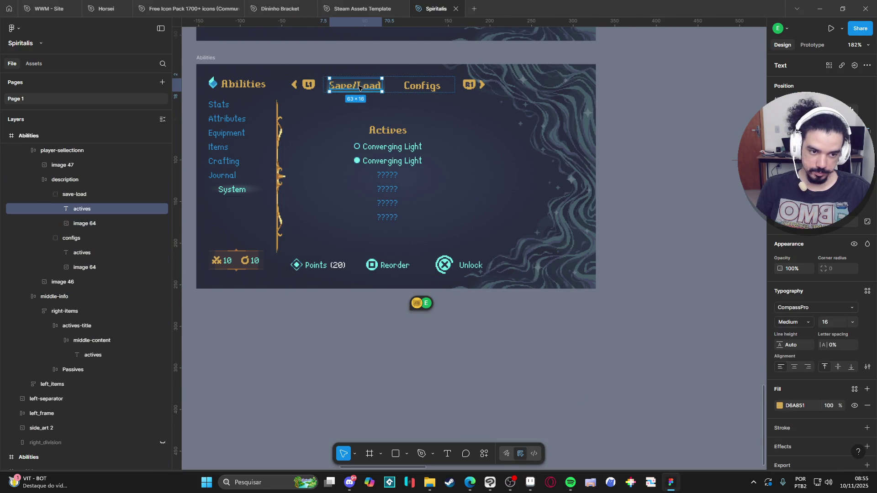
- Back in Aseprite, choose CompassPro via a 'comp' search, size 16, then return to frame 7
click(820, 9)
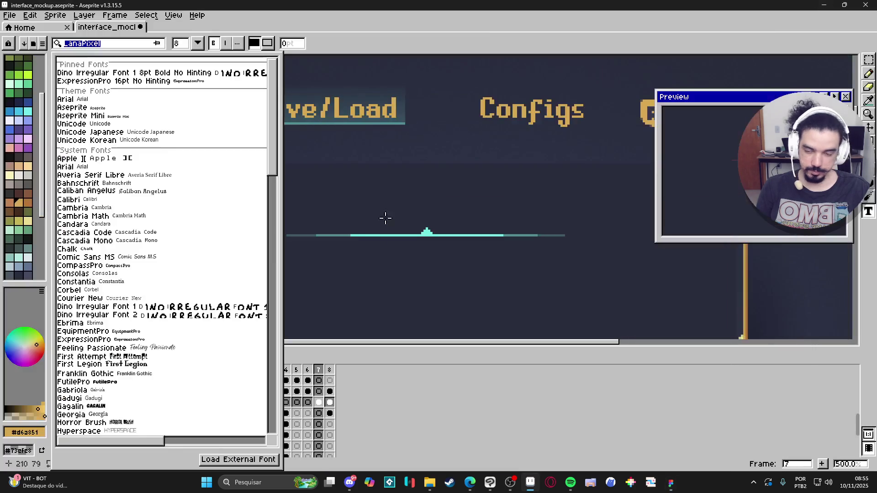
text(comp)
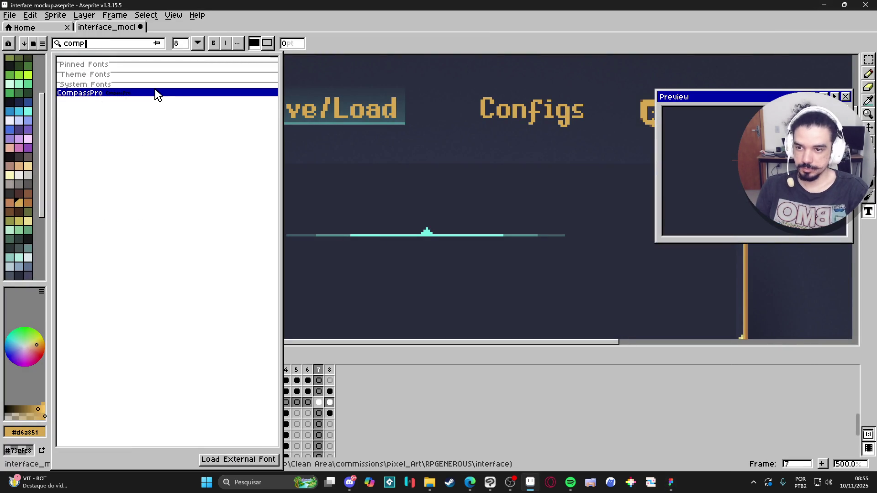
click(148, 93)
click(155, 43)
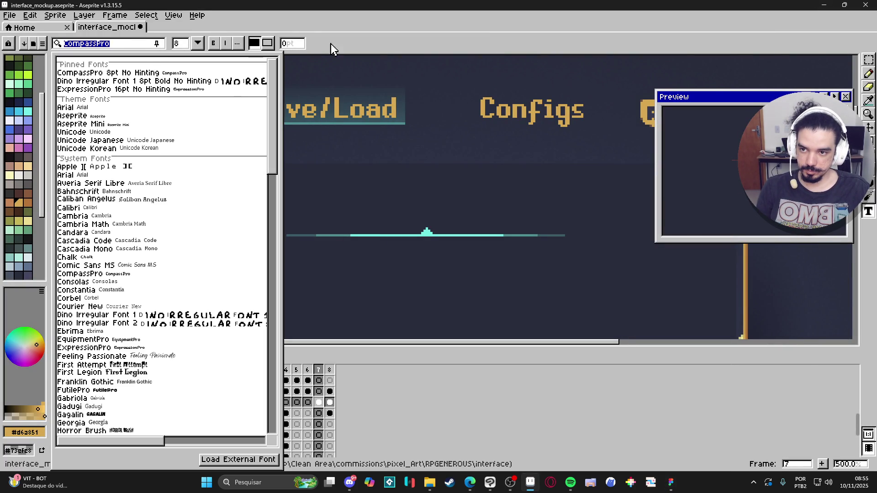
click(201, 47)
text(16)
key(Return)
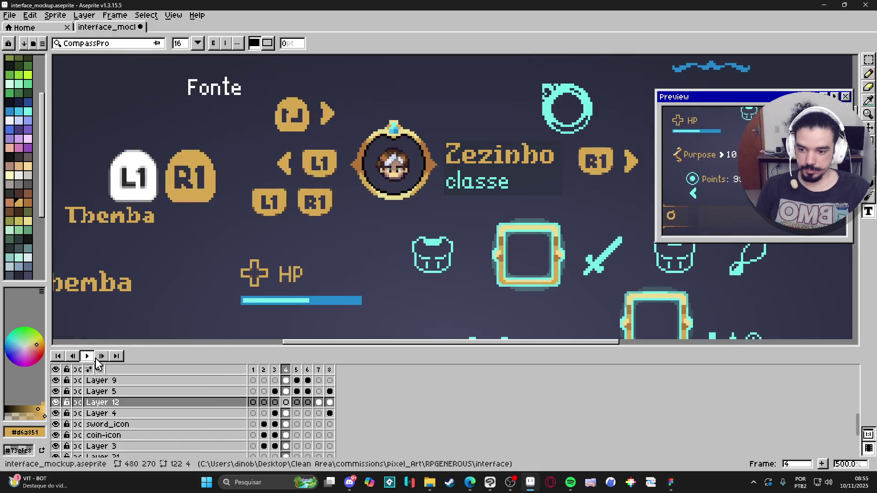
click(319, 369)
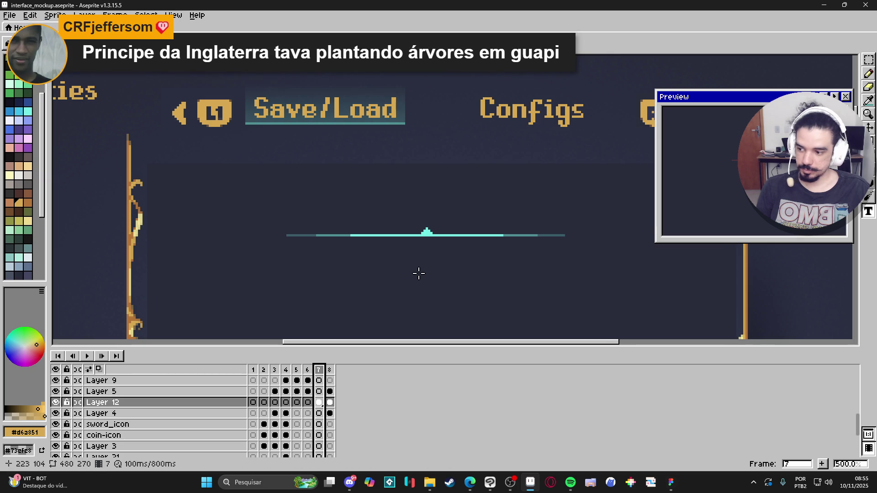
- Drag a text box below the separator and start the label with '01]'
drag(417, 272, 399, 243)
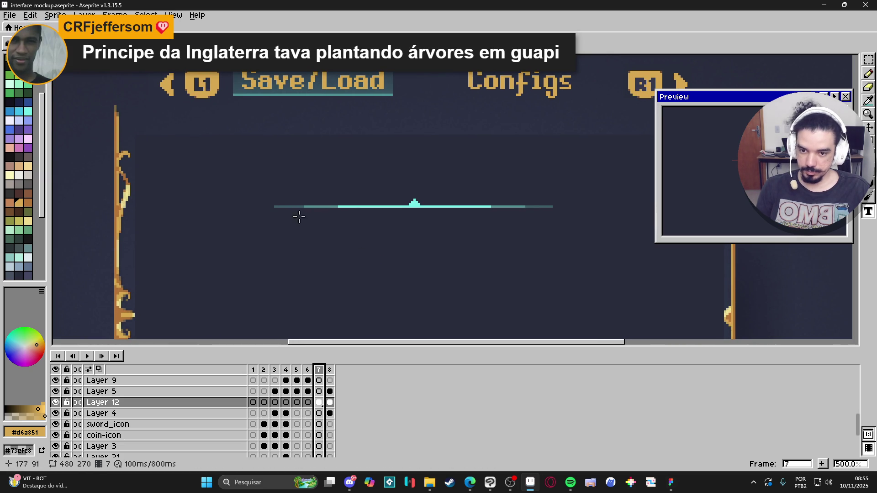
drag(274, 215, 420, 251)
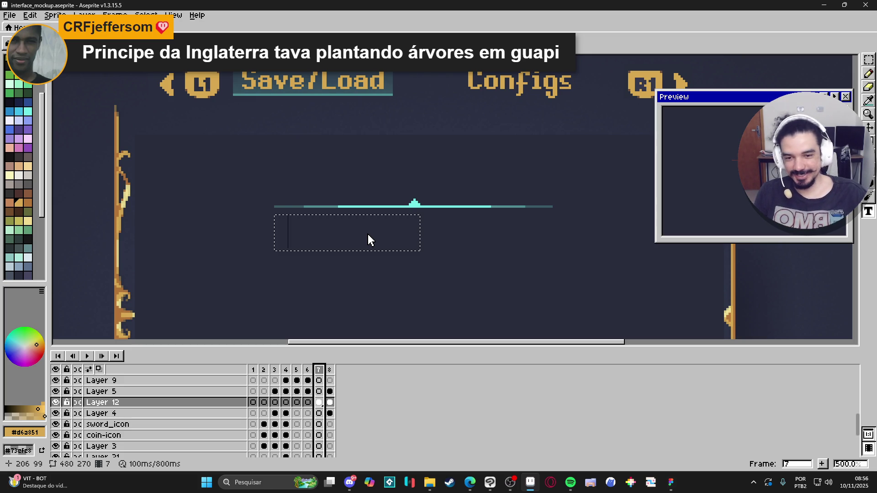
text(10)
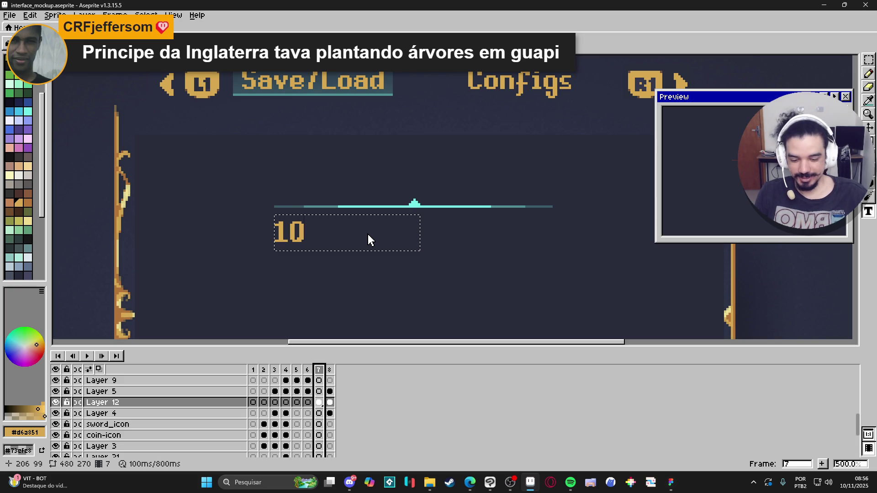
key(BackSpace)
key(BackSpace)
text(1)
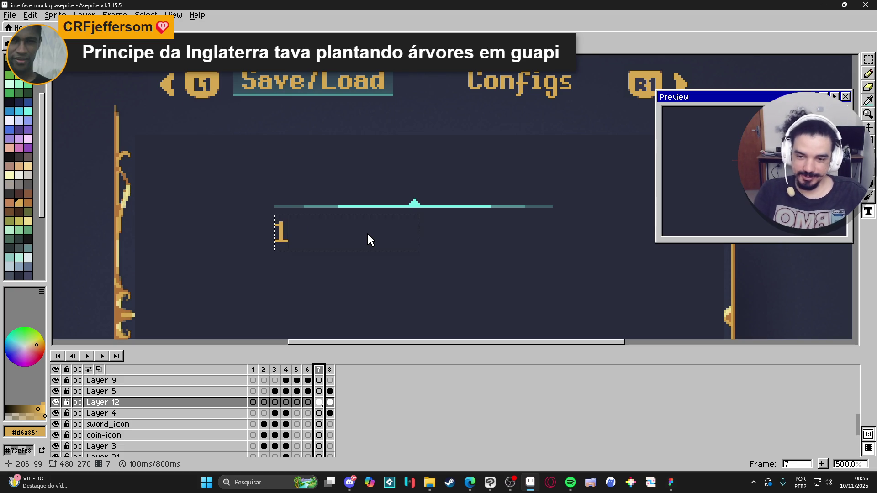
key(BackSpace)
text(01])
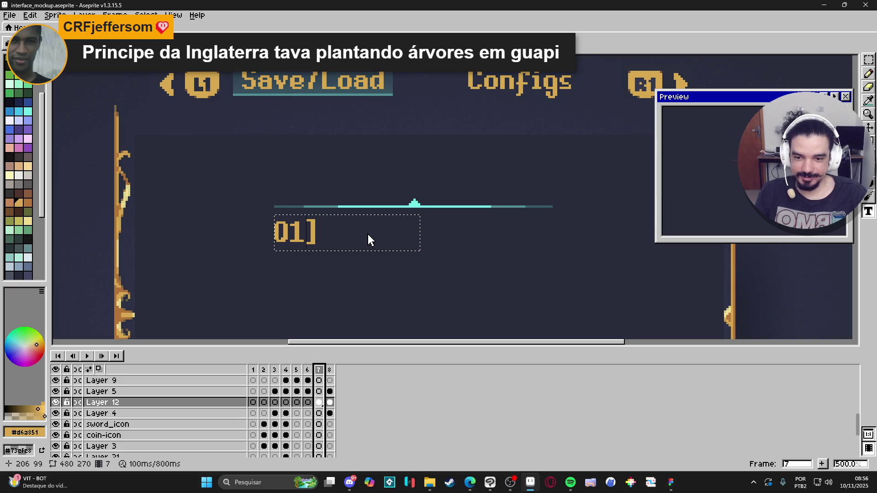
- Complete the label as '[01] - Area Title' and commit it
key(Home)
text([)
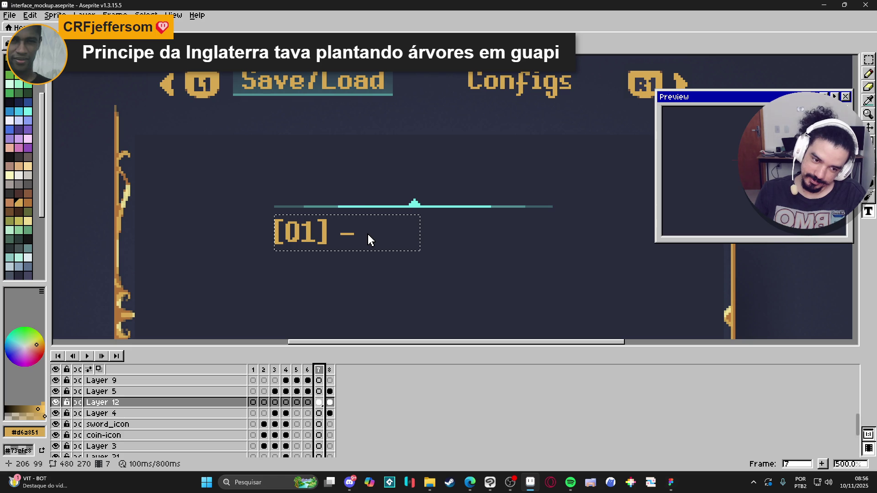
text(area)
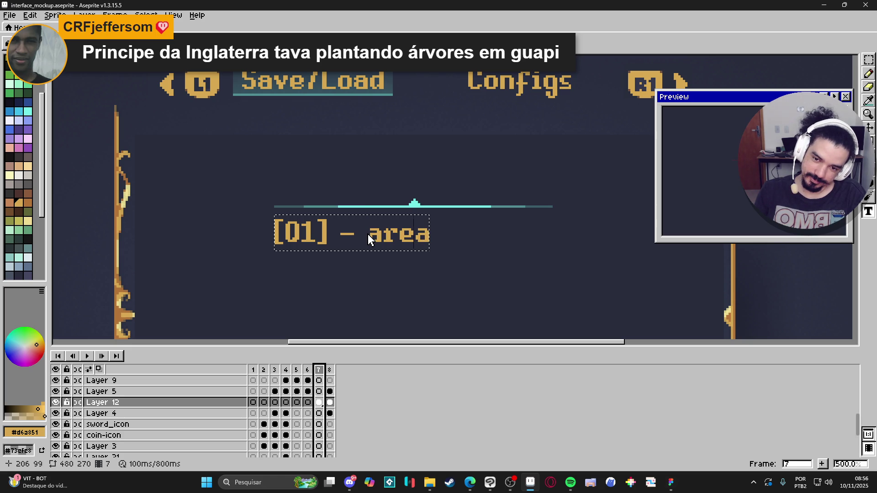
key(BackSpace)
key(BackSpace)
key(BackSpace)
text(Area T)
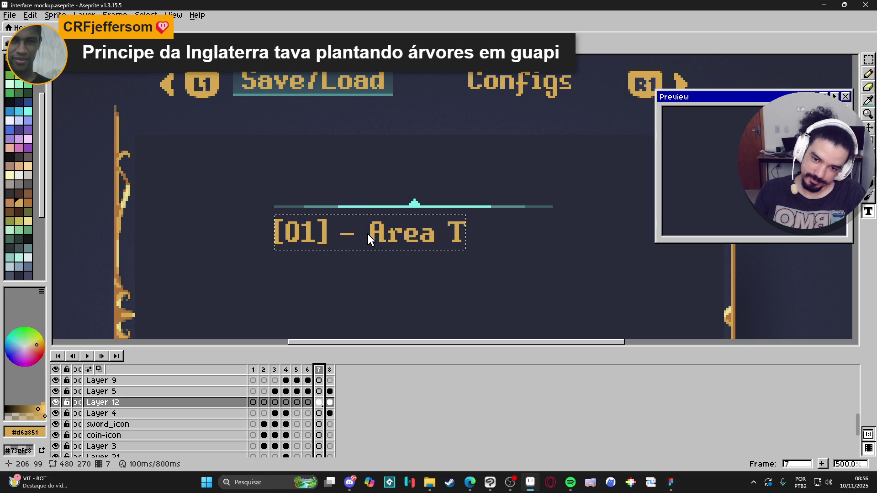
text(itle)
key(Return)
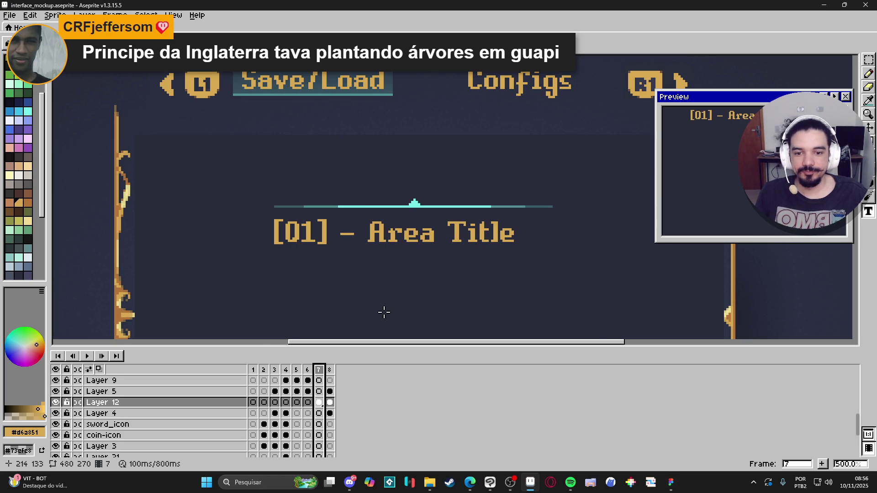
scroll(393, 303, down, 2)
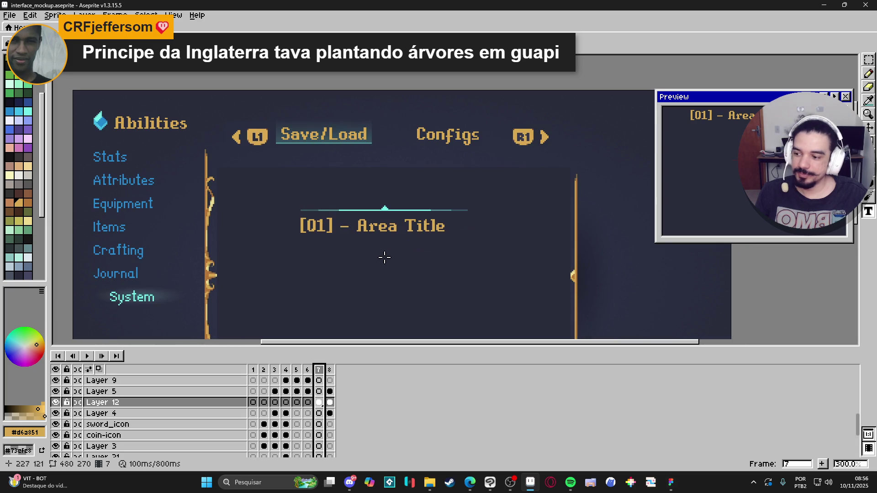
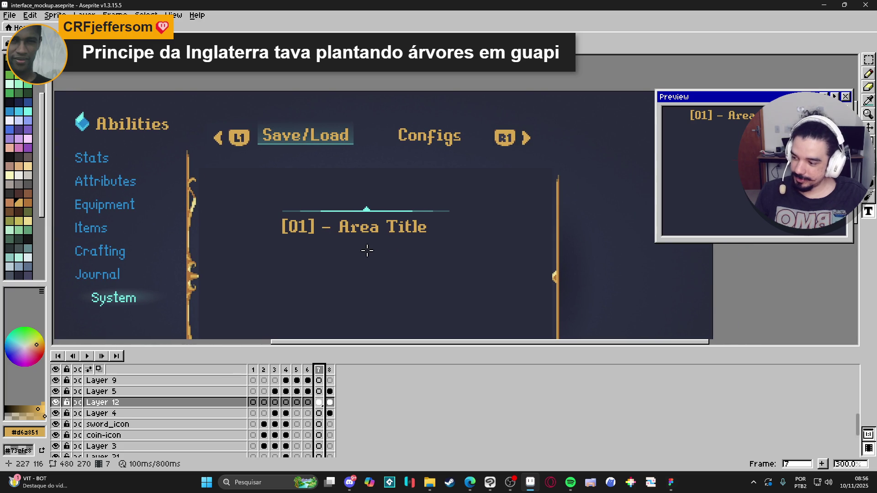
- Select the gold '[01] - Area Title' text and nudge it right and up
scroll(279, 211, up, 4)
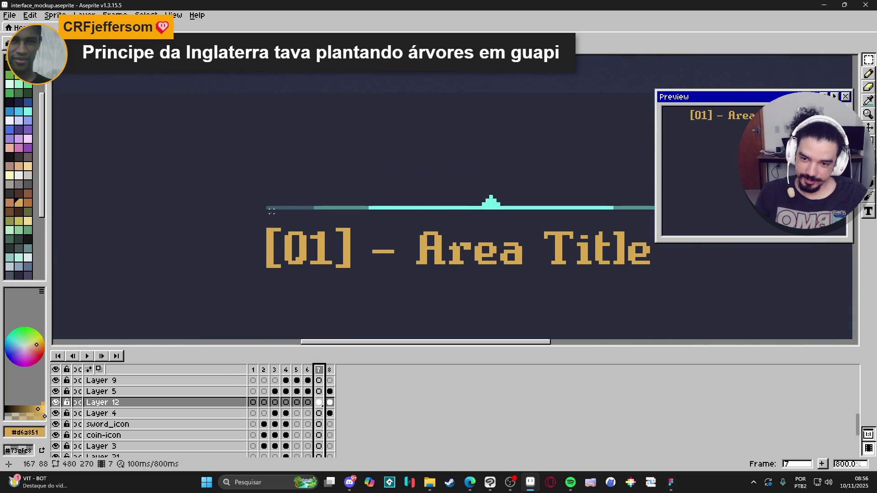
scroll(271, 211, down, 1)
mouse_move(268, 213)
mouse_down()
mouse_move(579, 278)
mouse_move(600, 269)
mouse_move(601, 257)
mouse_up()
key(Right)
key(Right)
key(Right)
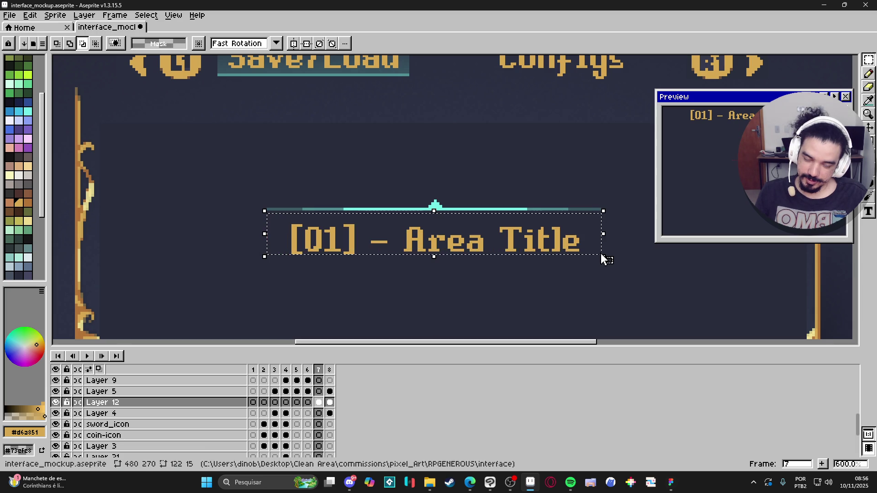
key(Up)
key(Up)
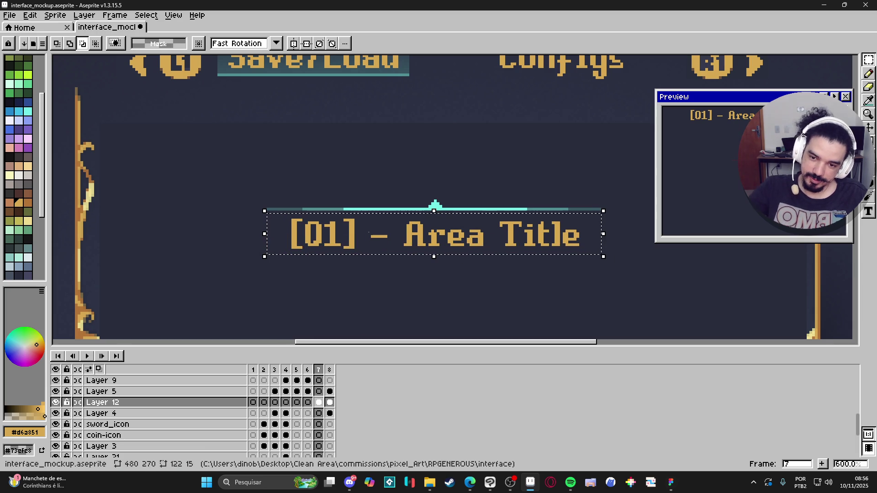
key(ctrl+d)
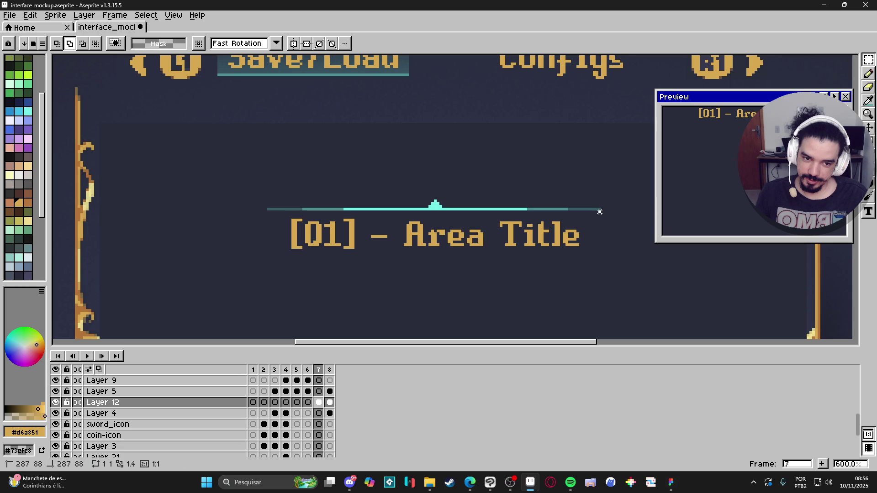
- Reselect the gold title text under the accent bar and delete it
drag(600, 212, 269, 252)
key(shift)
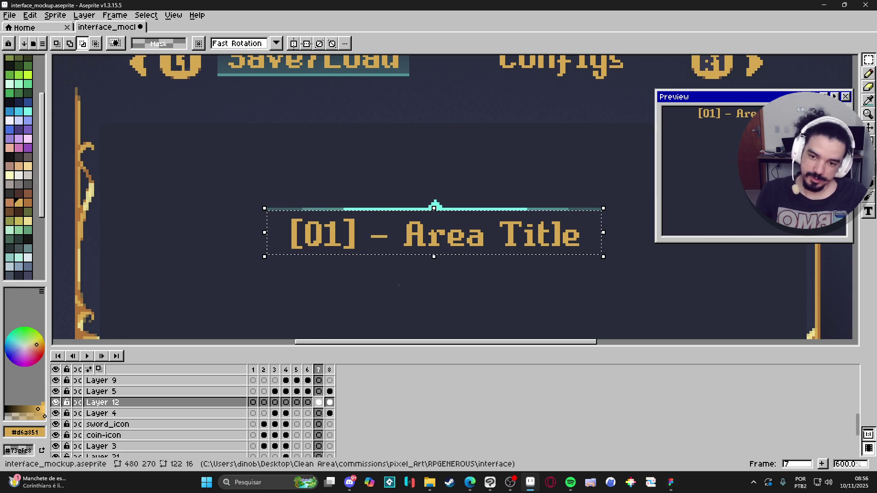
key(ctrl+d)
scroll(384, 222, down, 2)
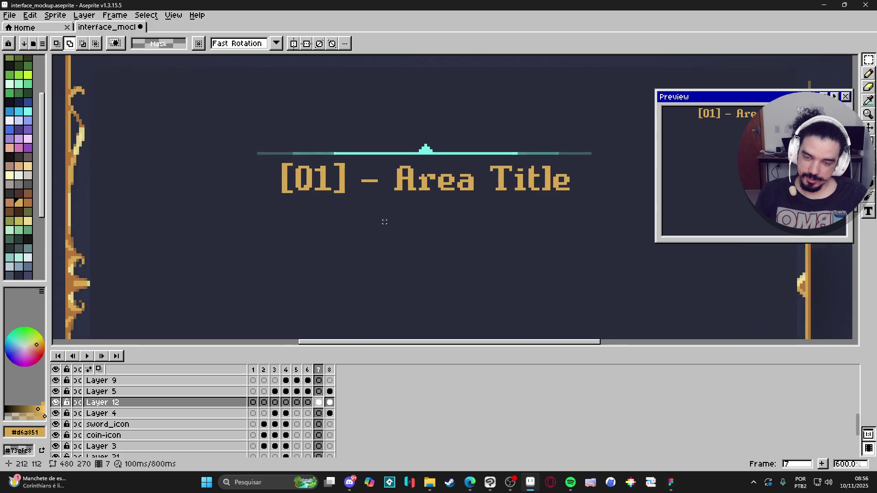
scroll(384, 222, down, 2)
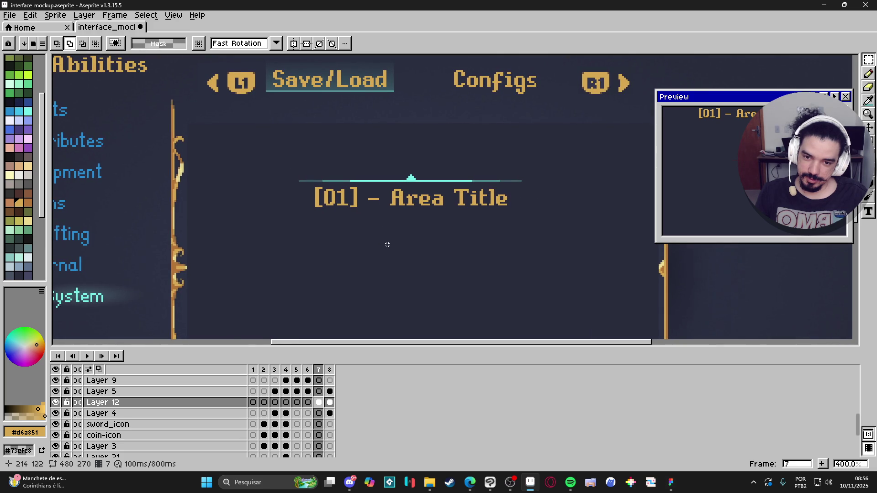
scroll(387, 243, down, 1)
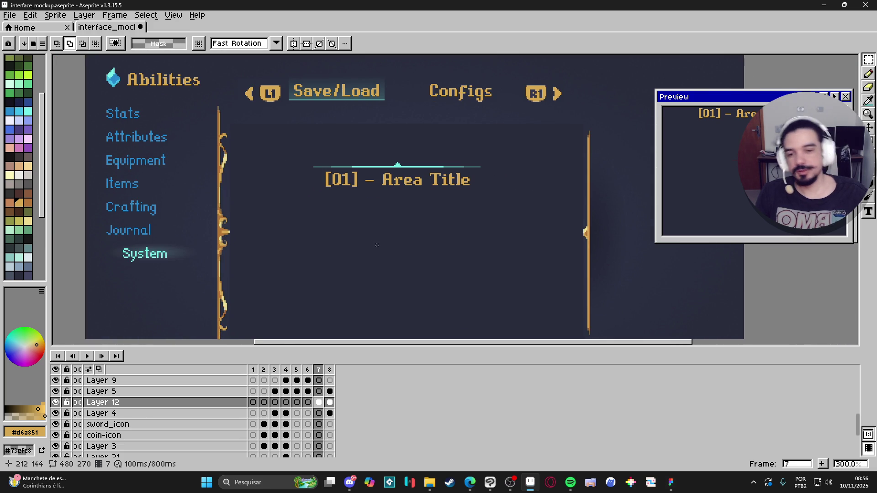
scroll(377, 245, down, 1)
scroll(385, 218, up, 3)
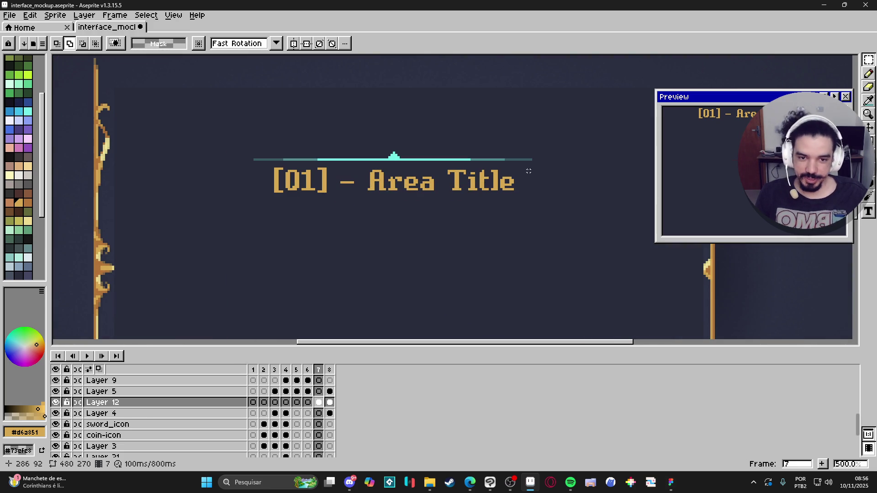
mouse_move(531, 161)
mouse_down()
mouse_move(391, 192)
mouse_move(244, 208)
mouse_up()
key(Delete)
- Start cyan LanaPixel text at size 11 beneath the accent bar
alt+click(361, 157)
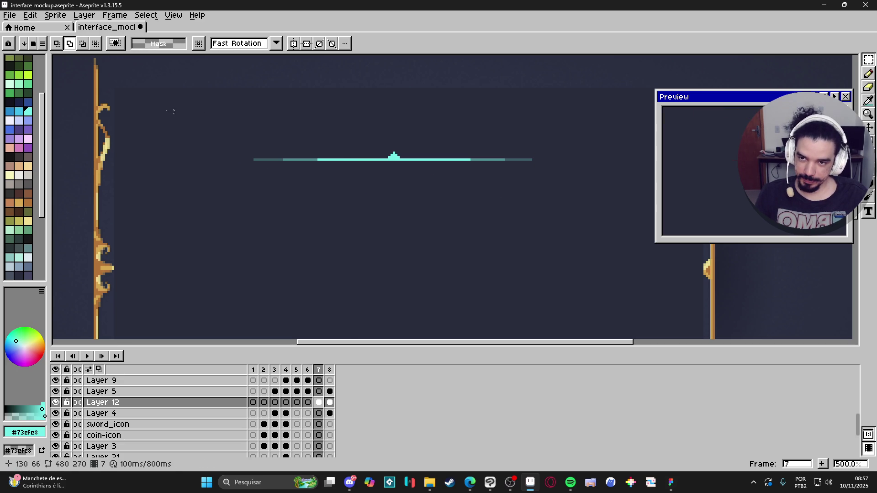
key(t)
click(101, 45)
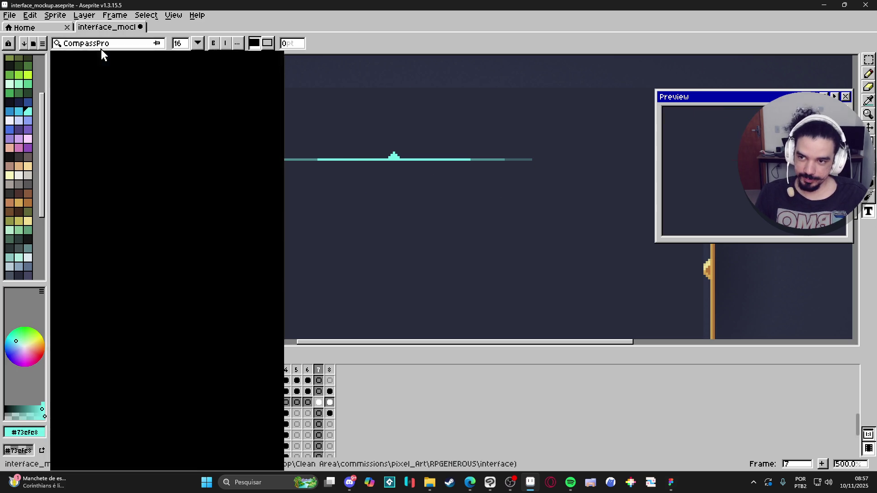
text(lan)
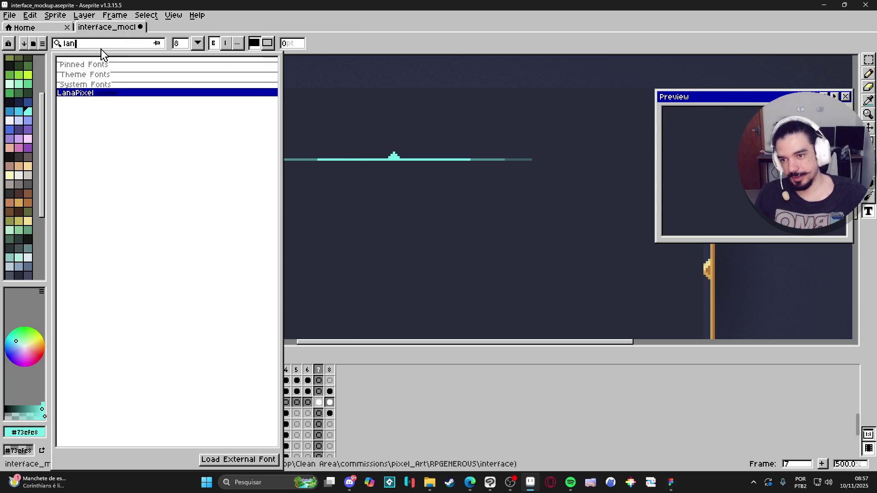
click(104, 93)
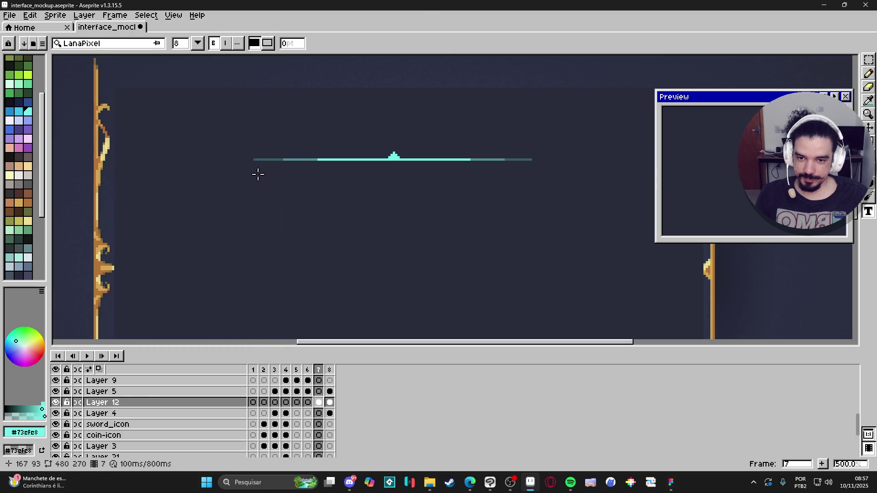
click(258, 174)
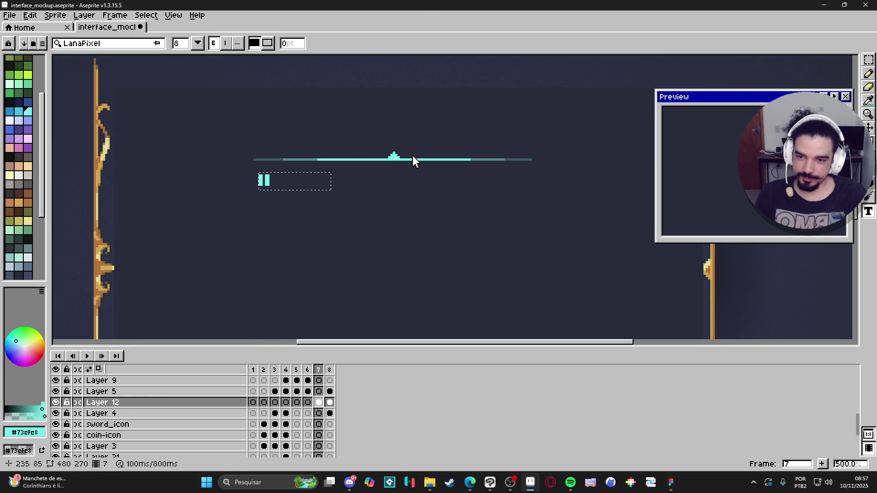
click(197, 43)
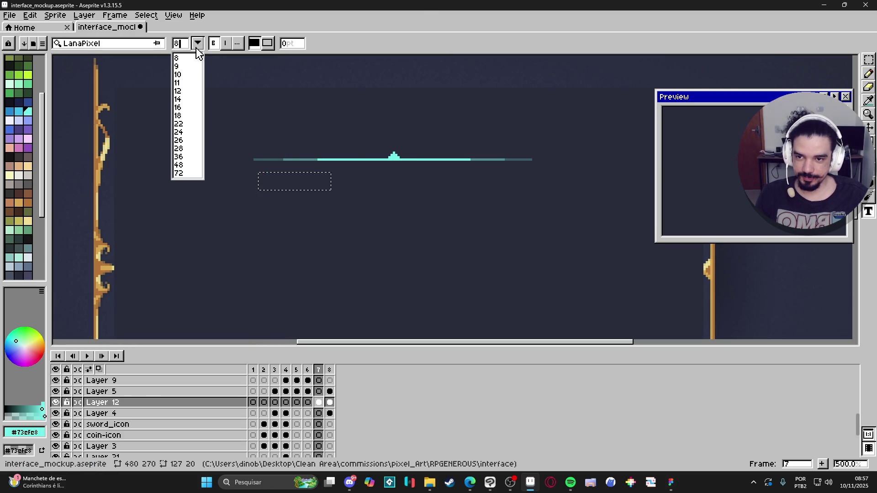
click(183, 81)
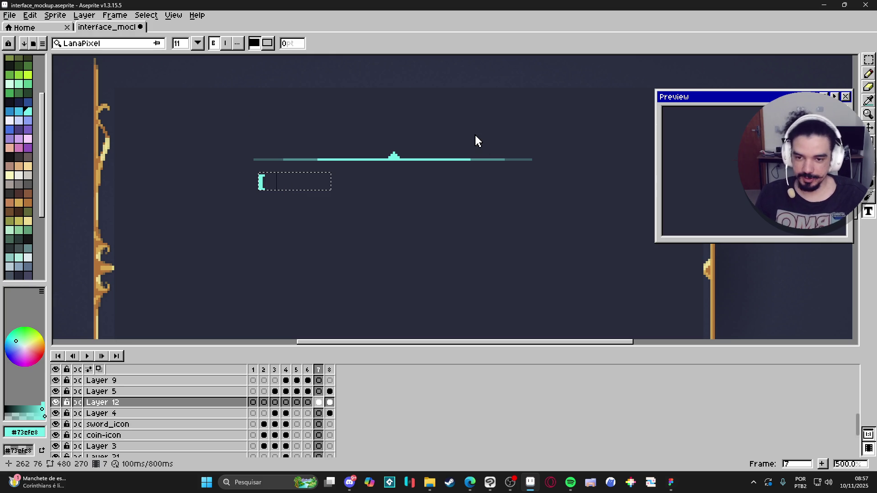
- Type the title '[01] - Area Title', turn off bold, and commit it
text(10)
key(BackSpace)
key(BackSpace)
text(01)
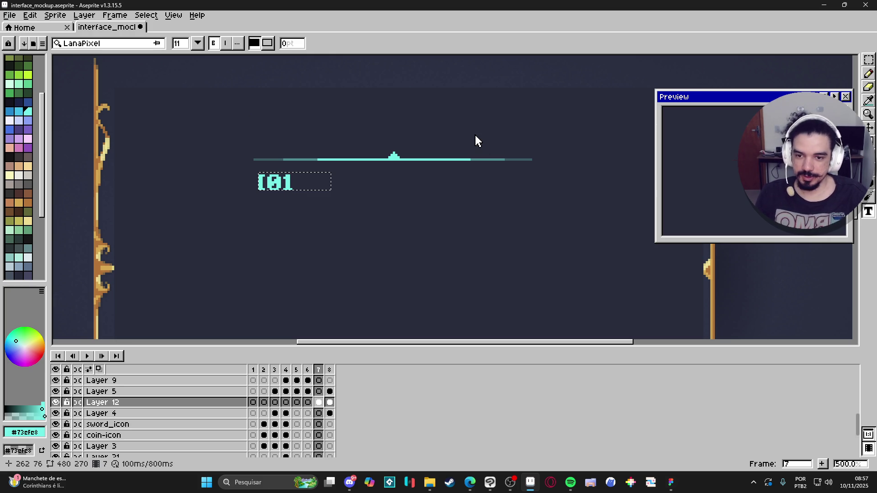
text(] - Area T)
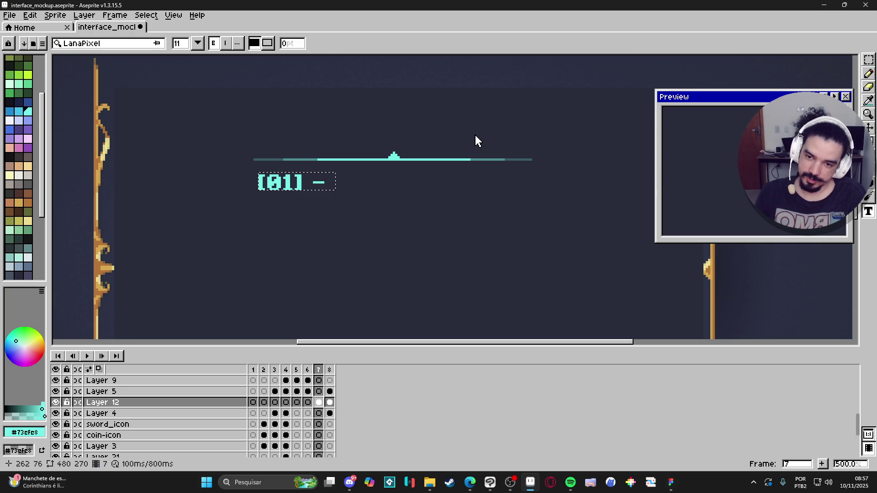
text(itle)
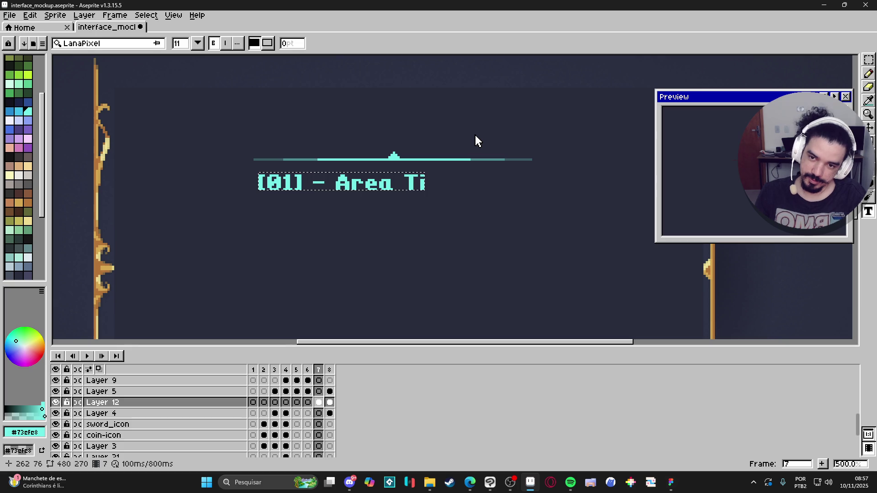
key(ctrl+a)
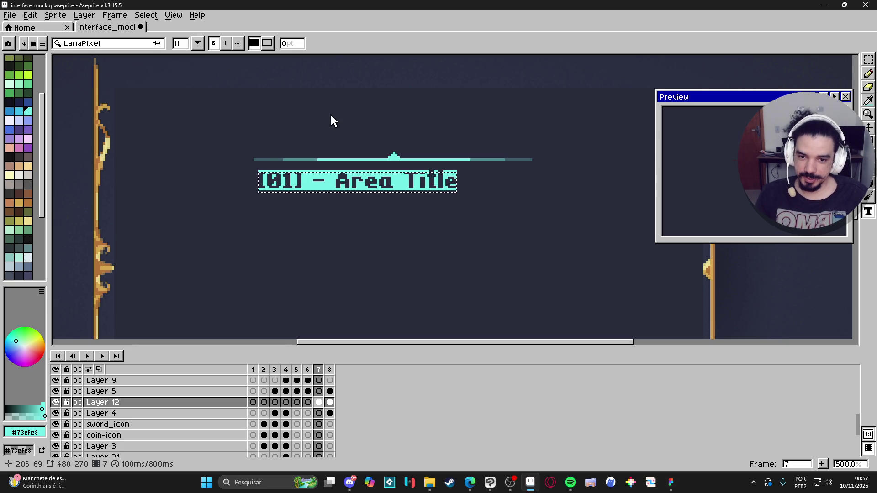
click(214, 43)
click(362, 184)
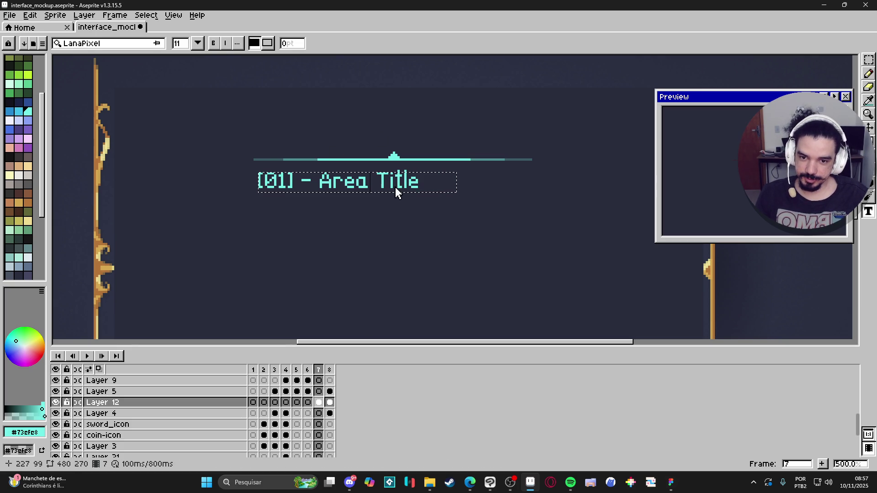
drag(431, 185, 207, 179)
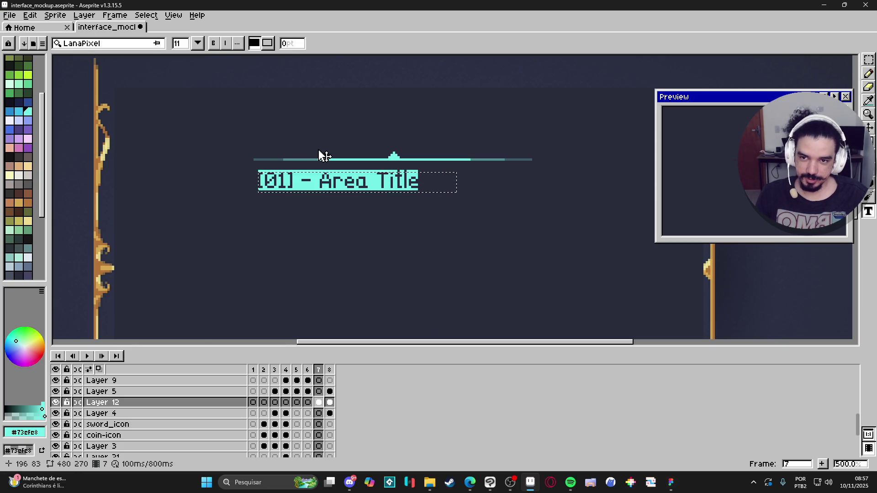
click(507, 189)
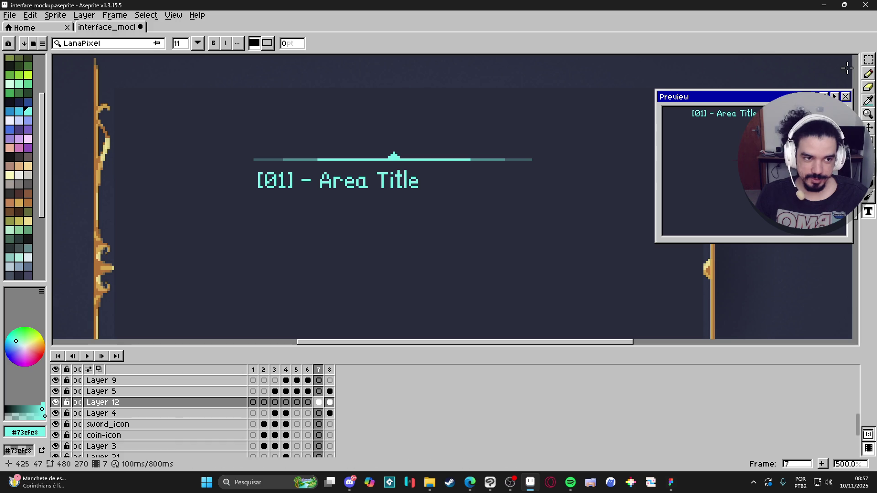
click(868, 60)
scroll(457, 156, down, 2)
mouse_move(456, 156)
mouse_down()
mouse_move(416, 189)
mouse_move(458, 136)
mouse_up()
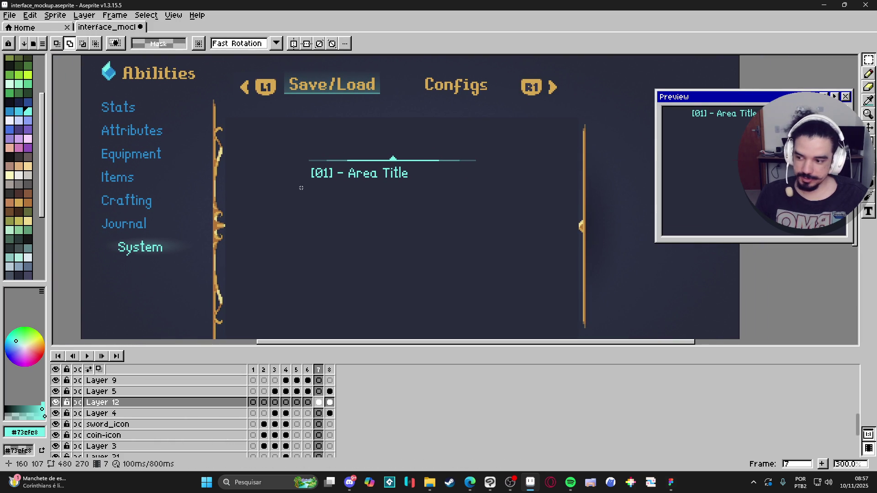
key(b)
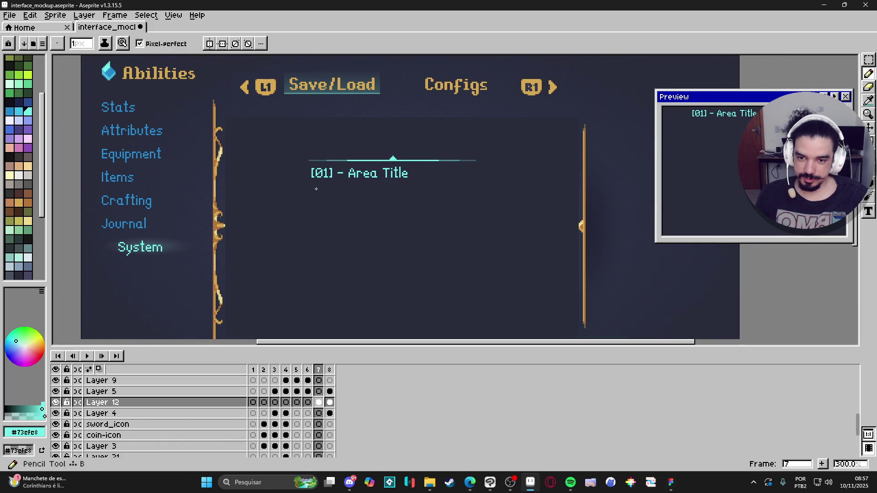
scroll(300, 187, up, 4)
scroll(316, 188, up, 3)
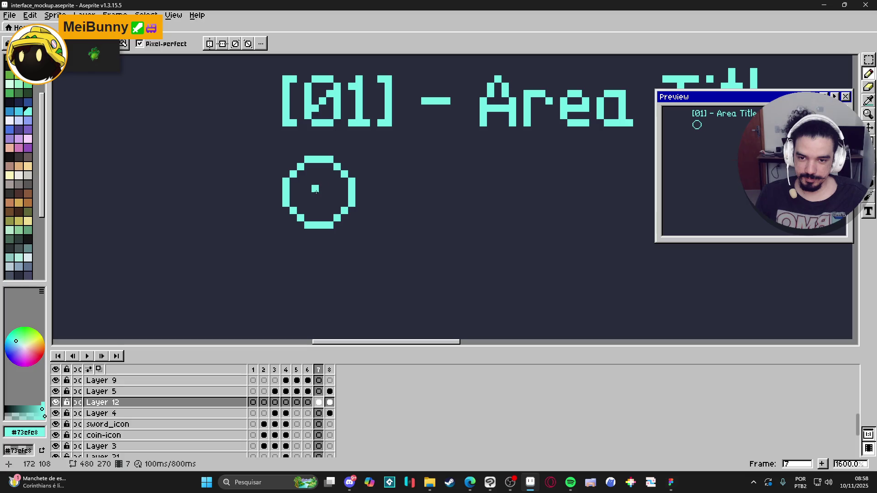
drag(315, 188, 315, 176)
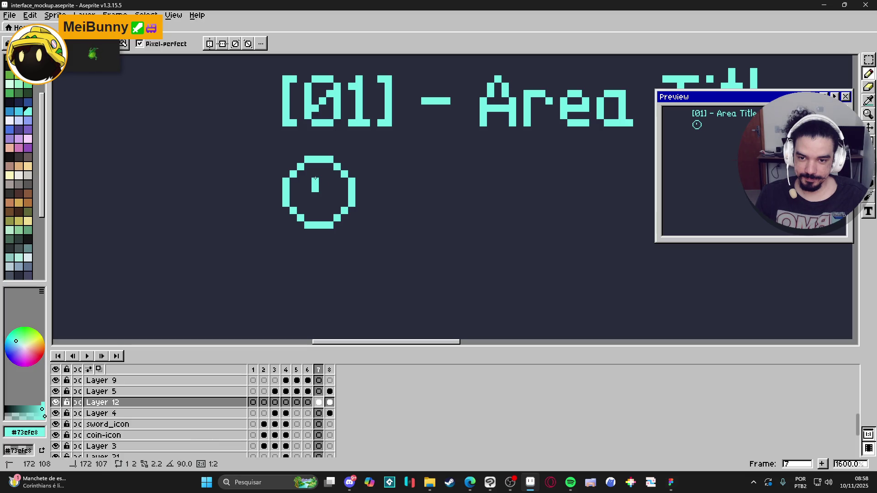
click(315, 196)
shift+click(328, 195)
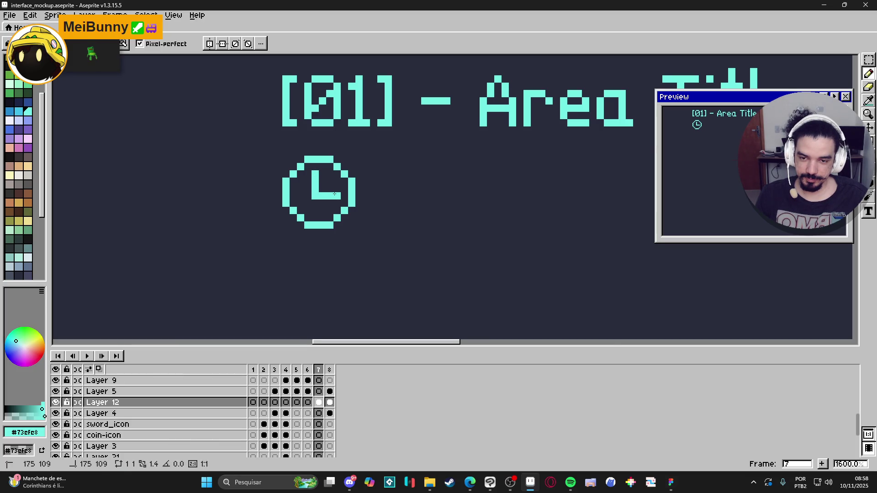
scroll(334, 194, down, 3)
scroll(334, 194, up, 3)
key(e)
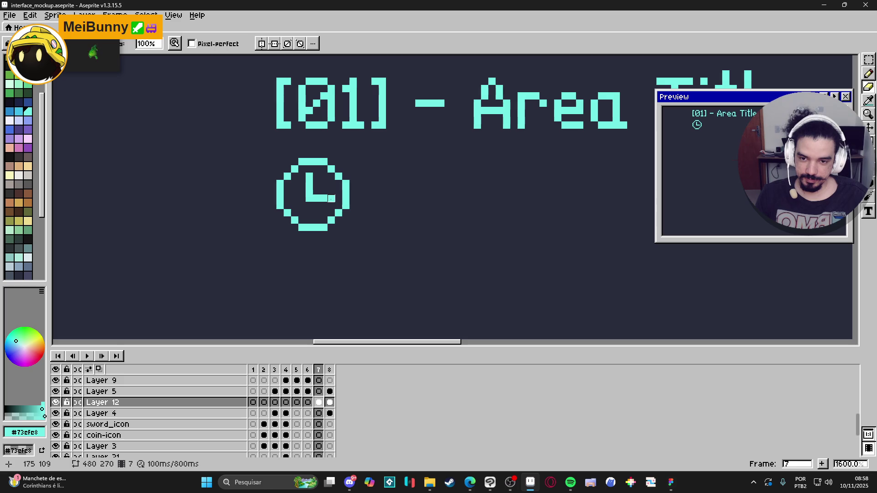
scroll(345, 242, down, 4)
scroll(345, 242, down, 1)
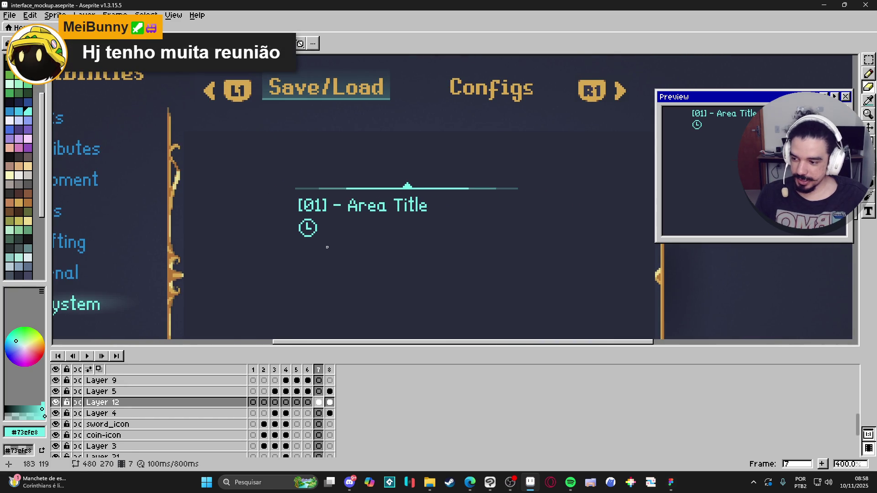
scroll(327, 247, up, 5)
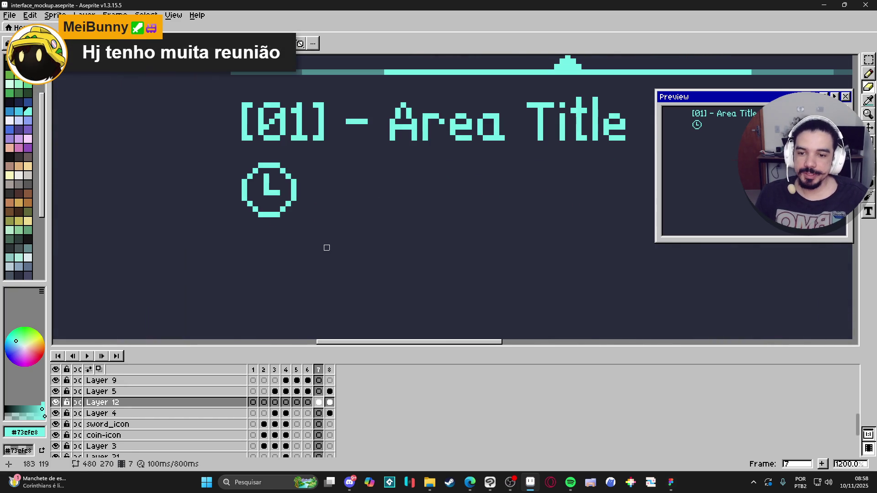
scroll(326, 247, down, 3)
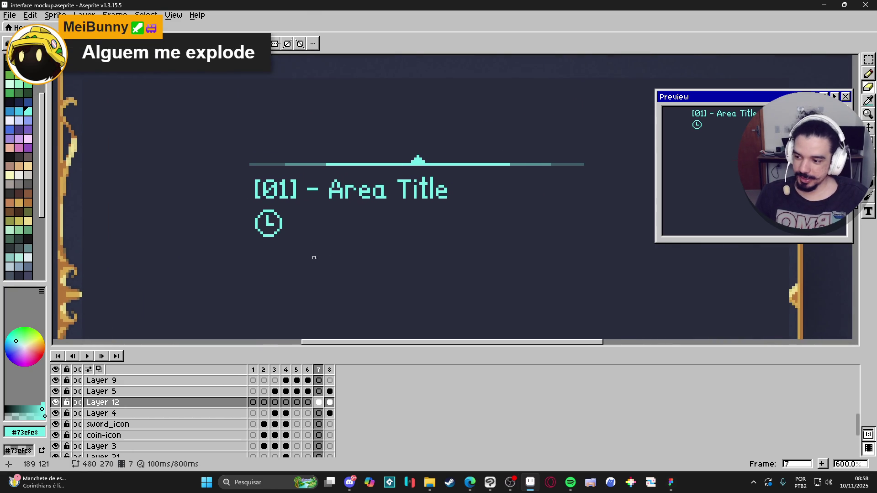
scroll(325, 263, down, 2)
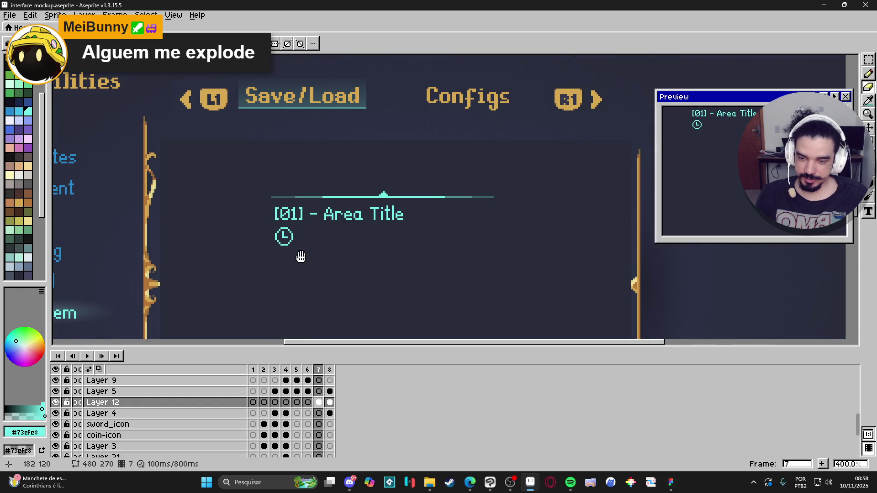
drag(300, 256, 330, 248)
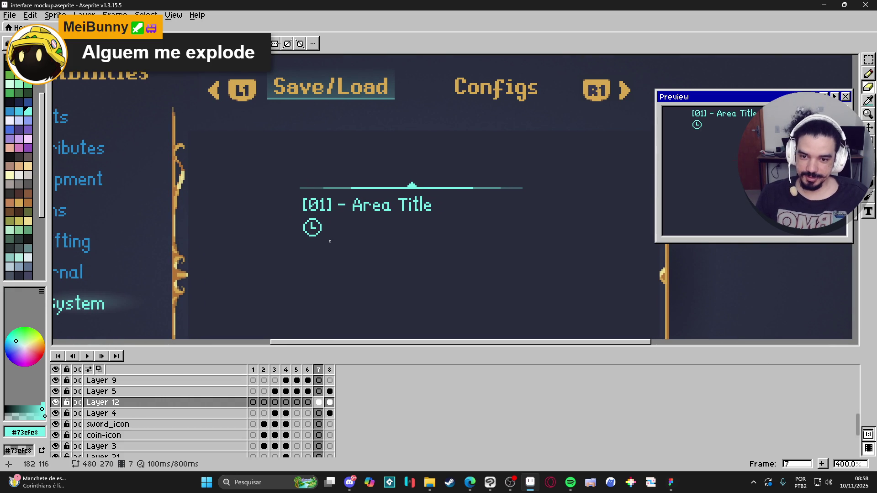
scroll(330, 241, up, 1)
scroll(345, 236, down, 1)
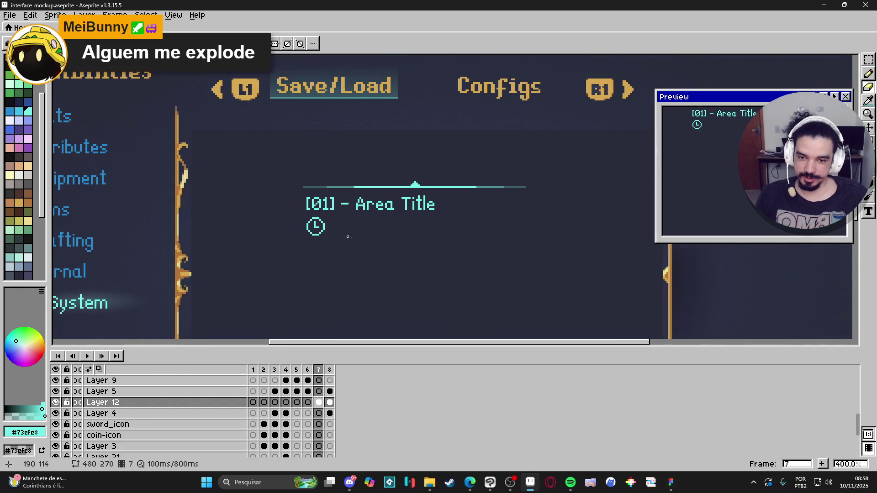
scroll(370, 211, up, 3)
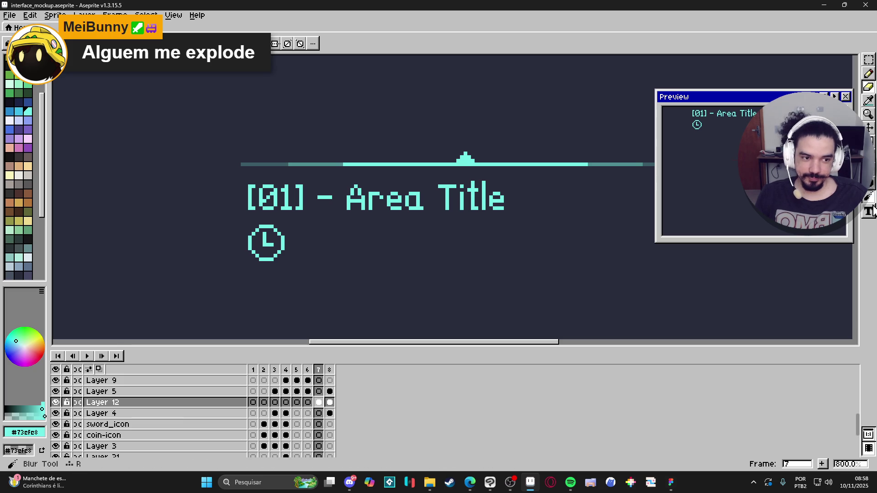
- Add the playtime text 10:02 beside the clock icon
key(t)
click(305, 231)
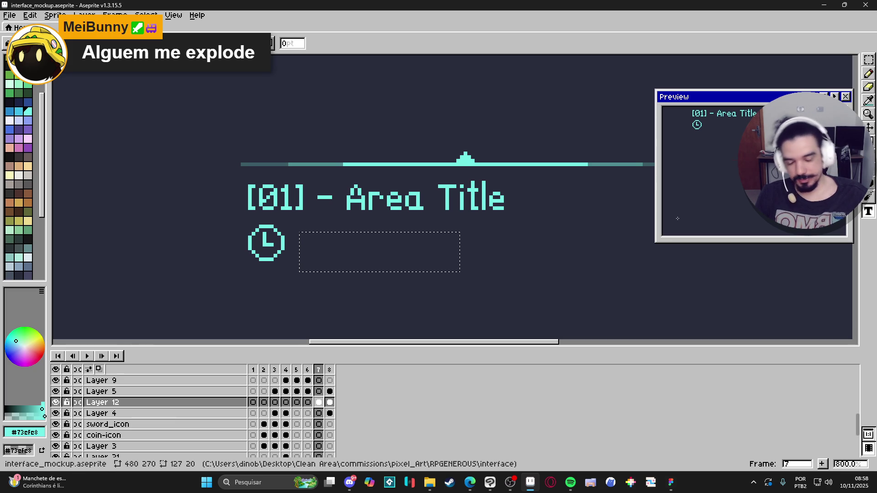
text(01)
key(BackSpace)
key(BackSpace)
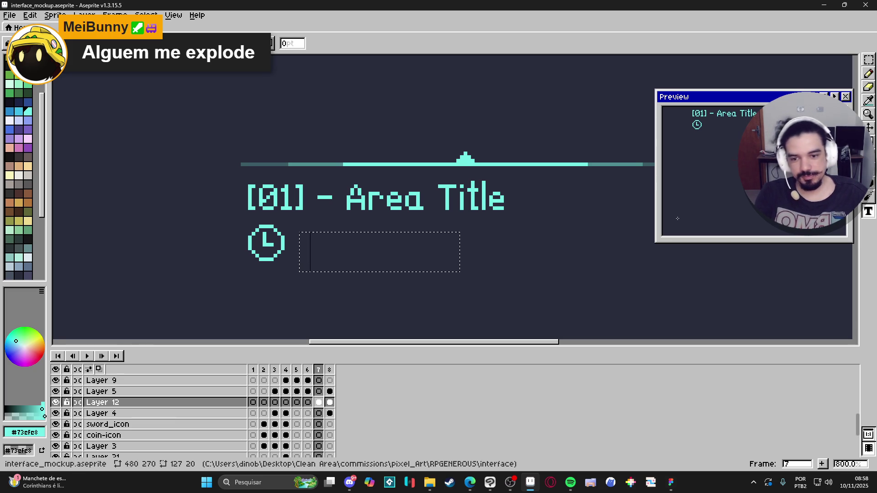
text(11)
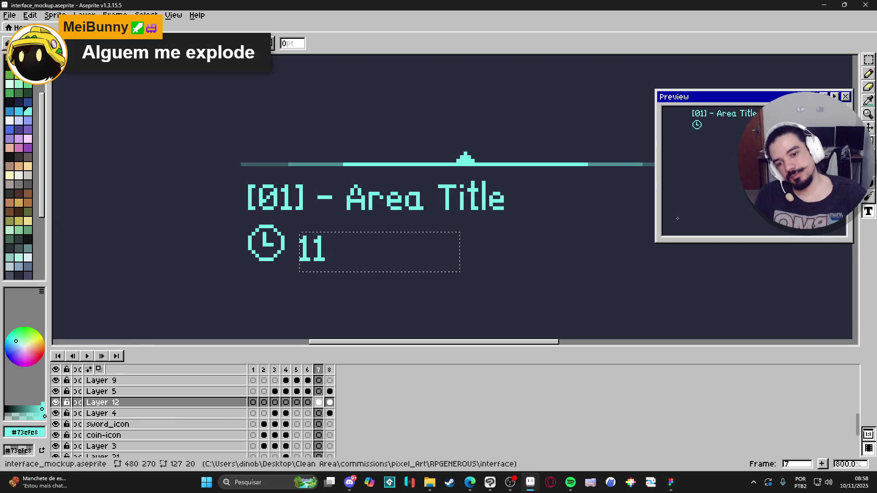
key(BackSpace)
key(BackSpace)
text(10:00:)
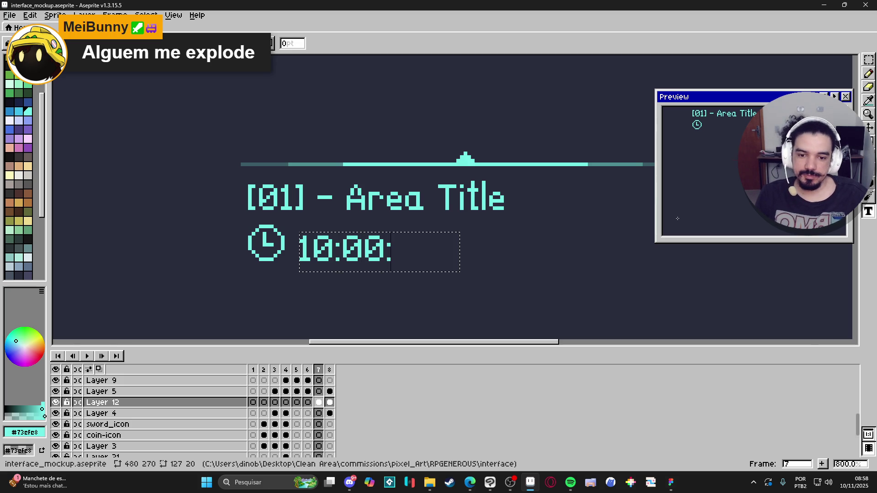
key(BackSpace)
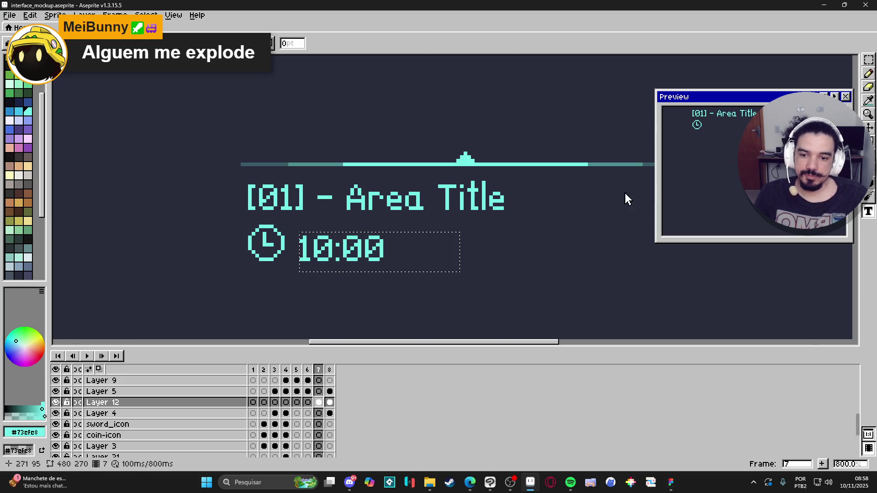
key(BackSpace)
text(2)
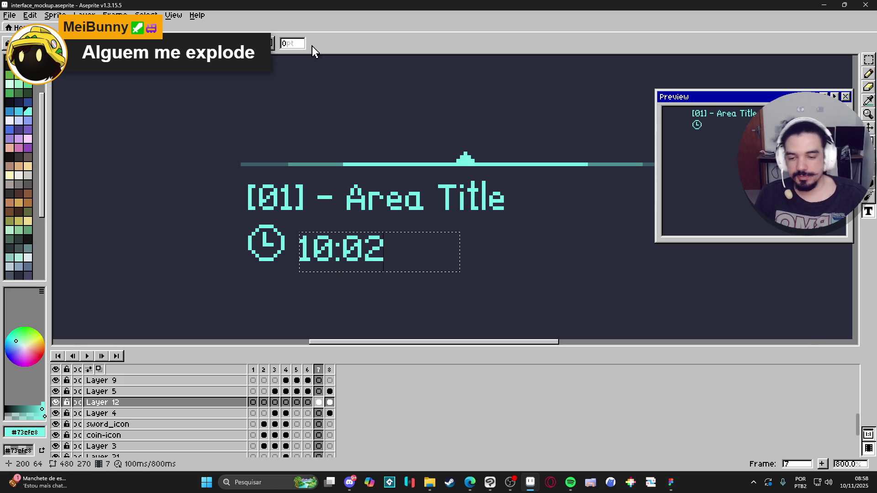
click(283, 272)
- Fill the clock icon solid cyan and erase its hands out of the disc
key(b)
scroll(283, 272, down, 3)
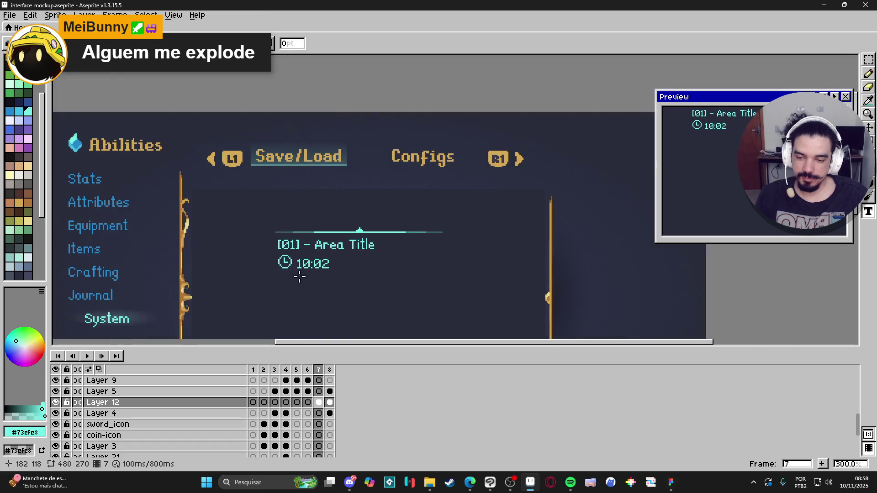
scroll(277, 246, up, 5)
key(g)
click(277, 246)
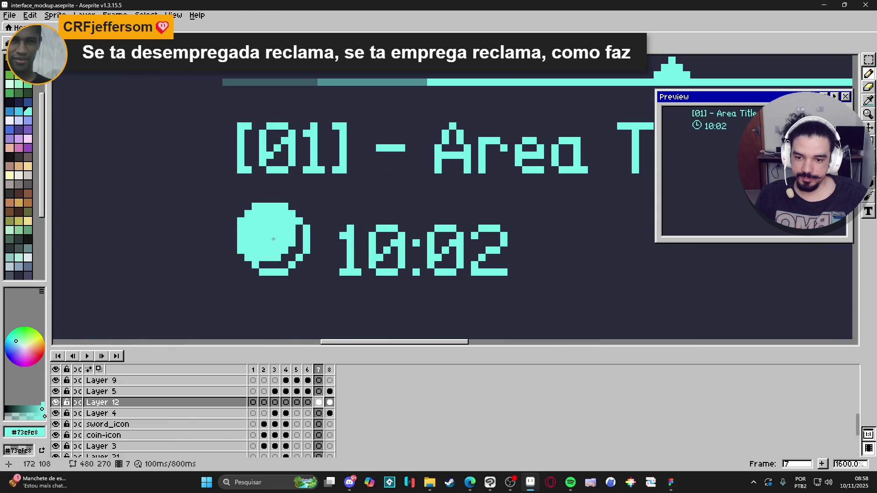
key(e)
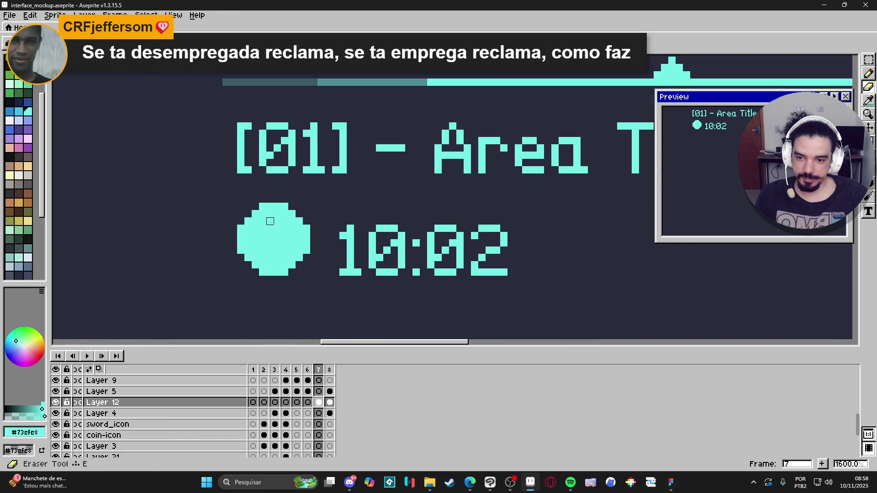
mouse_move(270, 221)
mouse_down()
mouse_move(270, 243)
mouse_move(285, 242)
mouse_up()
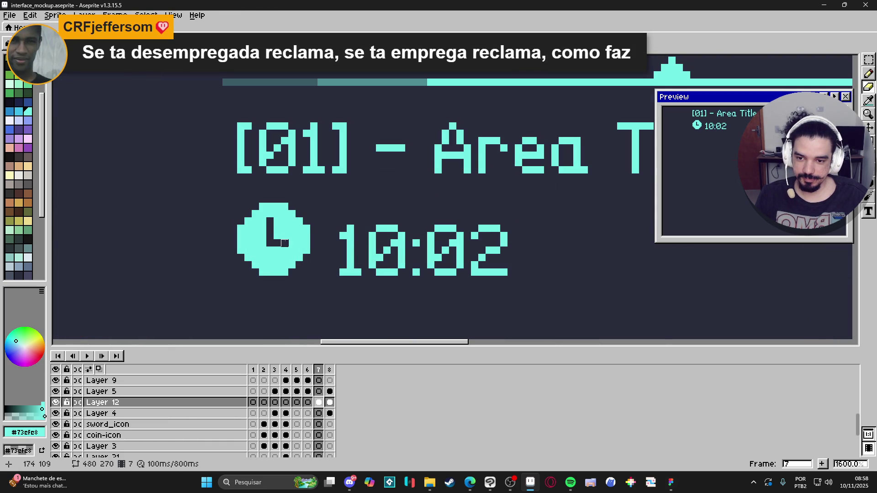
scroll(284, 242, down, 5)
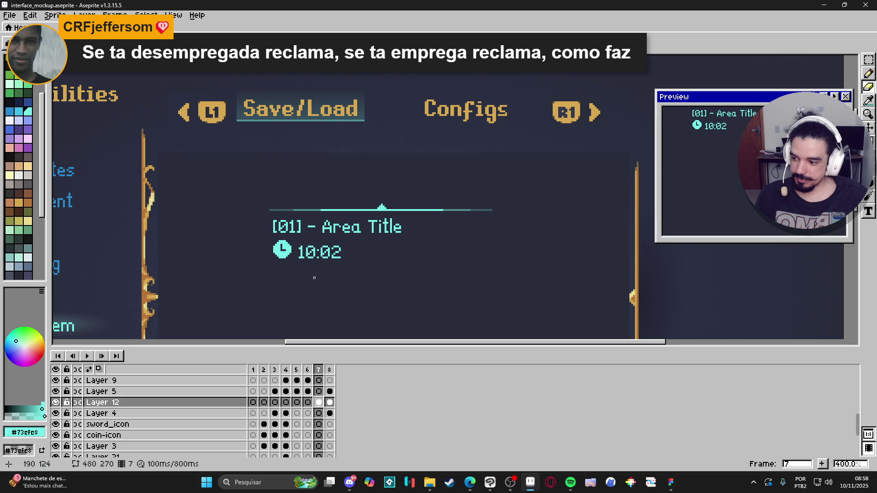
scroll(231, 245, down, 3)
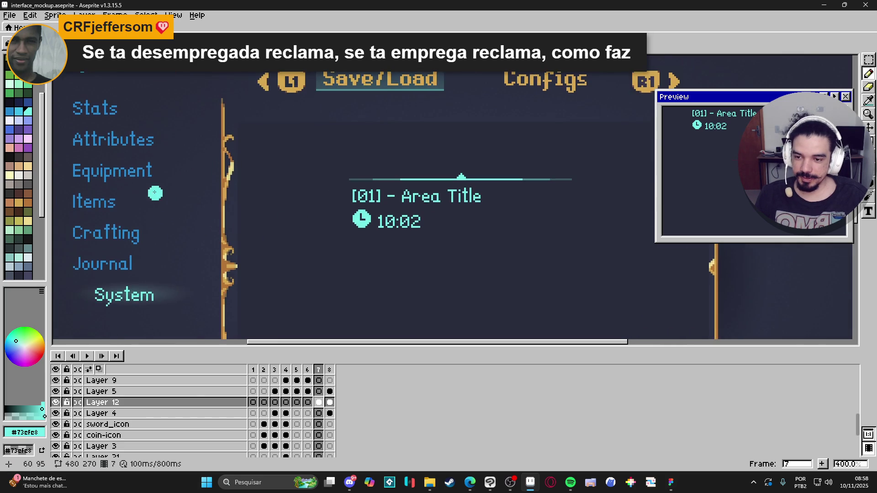
- Shade the clock's bottom and right edges with blue #2789cd pixels
scroll(151, 151, up, 5)
alt+click(145, 142)
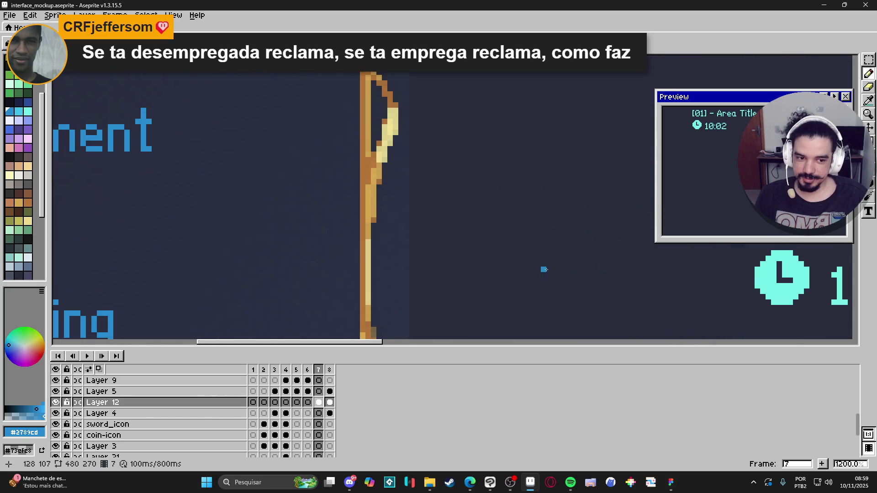
drag(542, 270, 276, 239)
scroll(433, 230, up, 1)
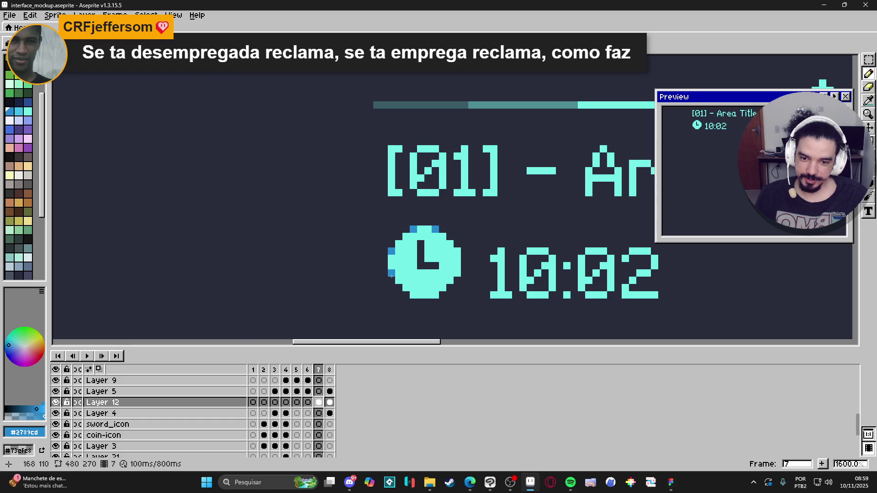
click(413, 295)
click(436, 294)
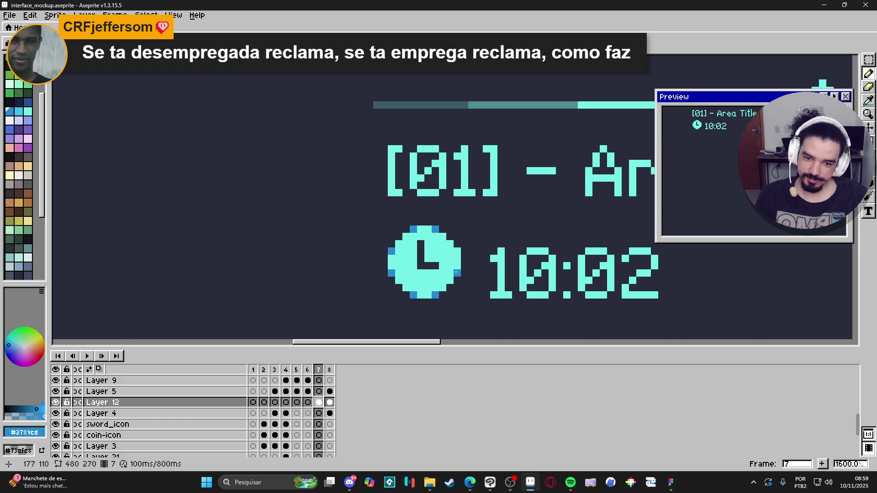
scroll(456, 252, down, 6)
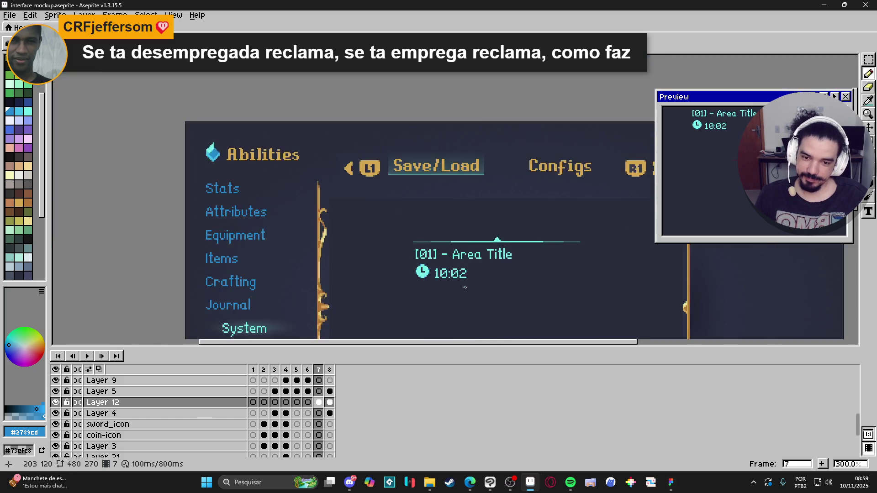
scroll(444, 272, up, 2)
scroll(445, 271, up, 4)
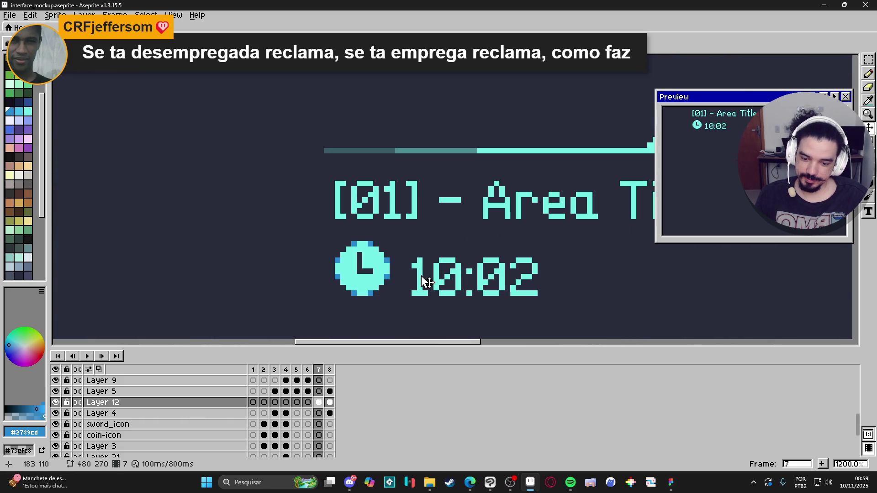
- Marquee-select the 10:02 time text, then deselect and view the whole mockup
key(m)
drag(412, 295, 538, 236)
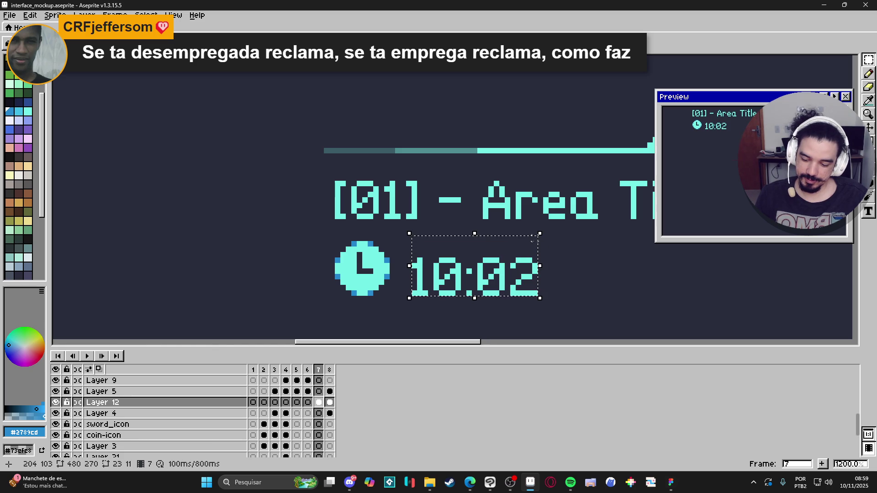
key(ctrl+d)
scroll(499, 258, down, 4)
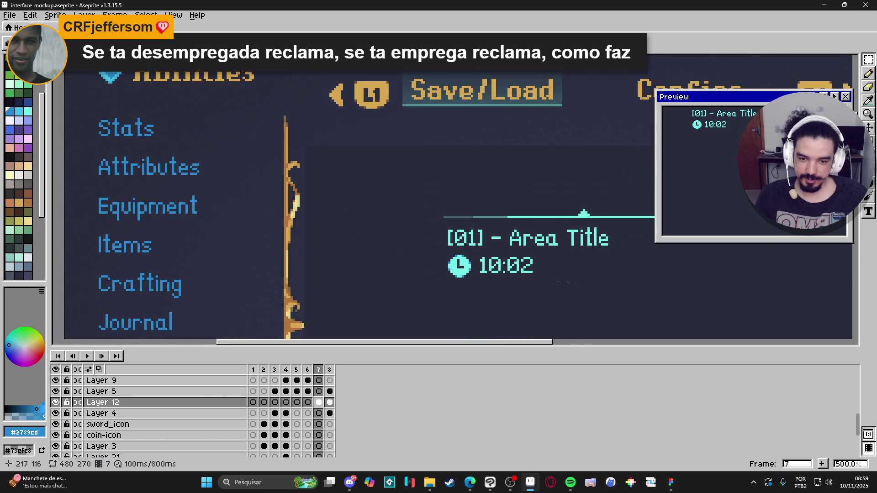
scroll(499, 258, down, 1)
drag(493, 261, 441, 268)
scroll(448, 269, down, 1)
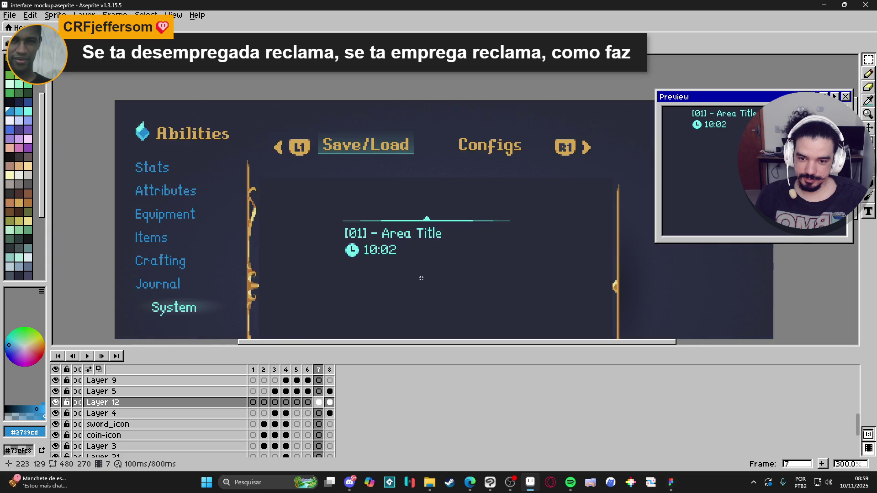
scroll(421, 278, down, 5)
scroll(421, 278, left, 3)
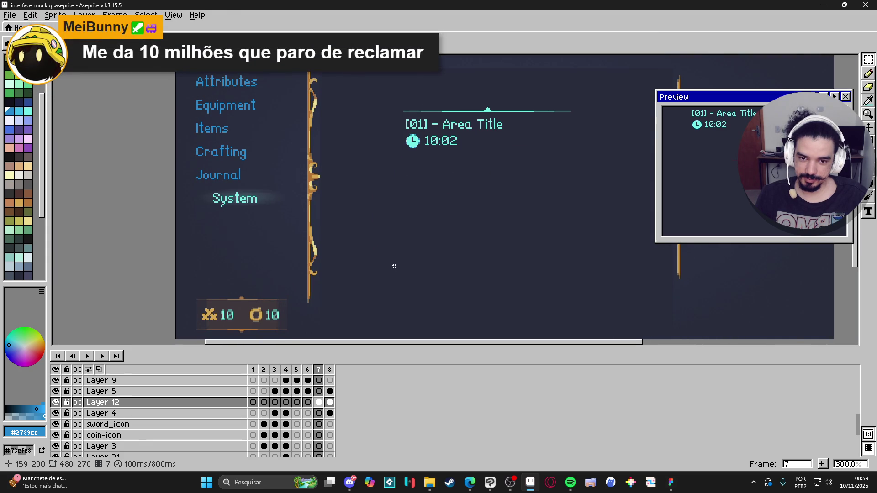
- Select and copy the X glyph from the coin panel on the bg layer
scroll(253, 316, up, 5)
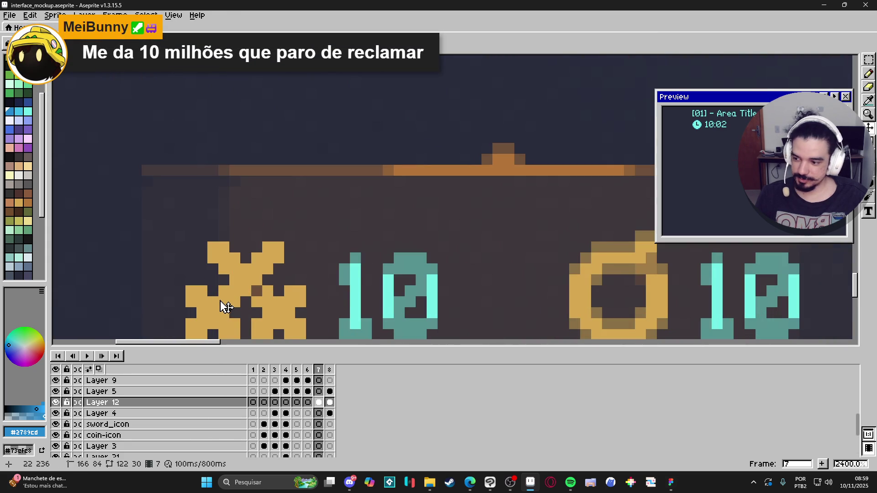
ctrl+click(225, 307)
scroll(225, 307, up, 4)
key(w)
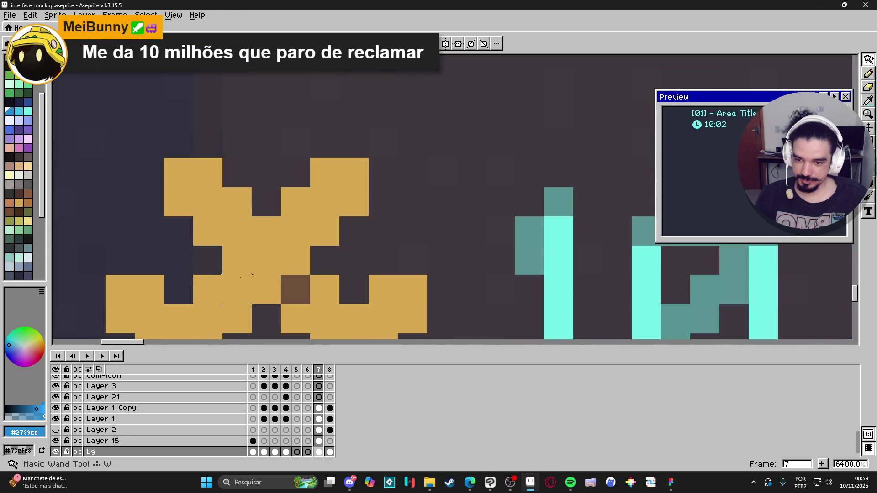
click(269, 297)
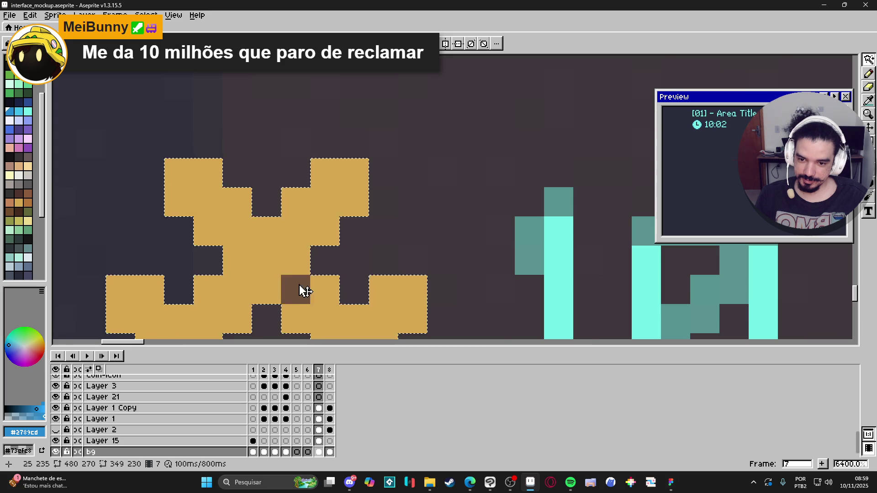
scroll(299, 289, down, 7)
key(ctrl+d)
scroll(276, 211, up, 4)
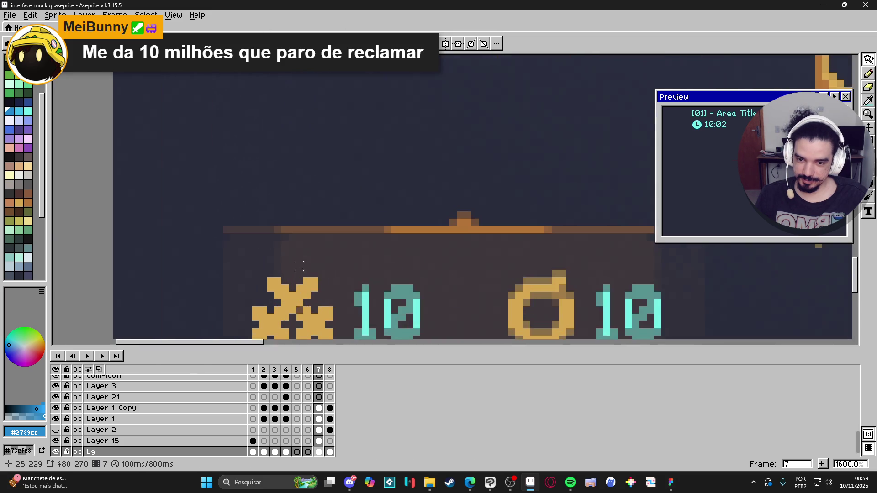
click(275, 211)
scroll(276, 211, up, 1)
scroll(314, 229, up, 3)
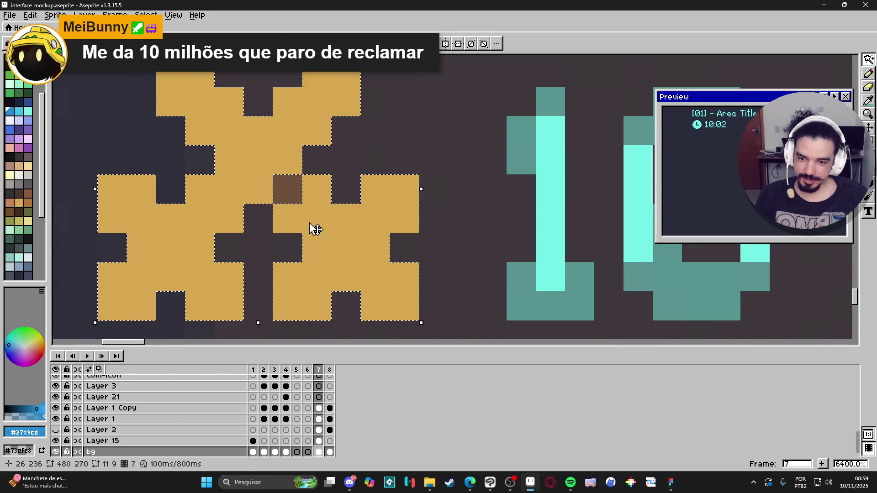
scroll(298, 204, down, 6)
scroll(370, 221, down, 3)
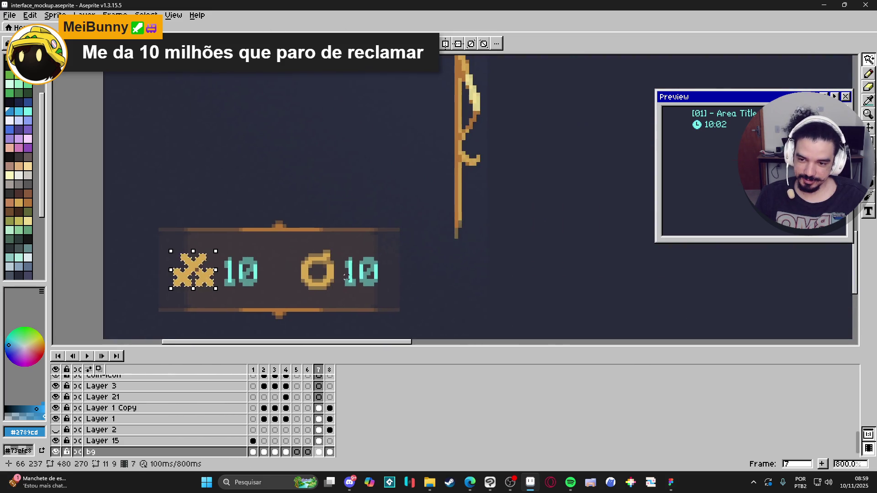
key(ctrl+d)
- Paste the X glyph onto a new layer, placed right of the 10:02 time
scroll(450, 180, down, 2)
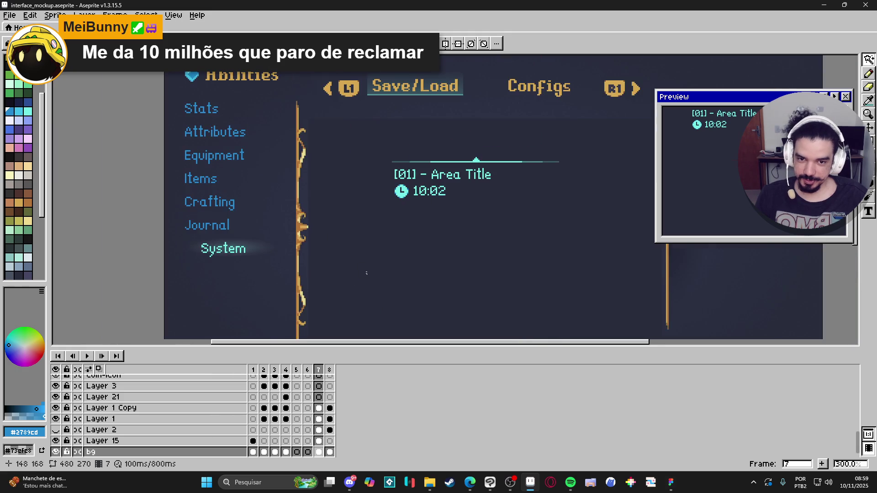
scroll(283, 246, up, 4)
scroll(254, 254, up, 1)
scroll(233, 241, up, 3)
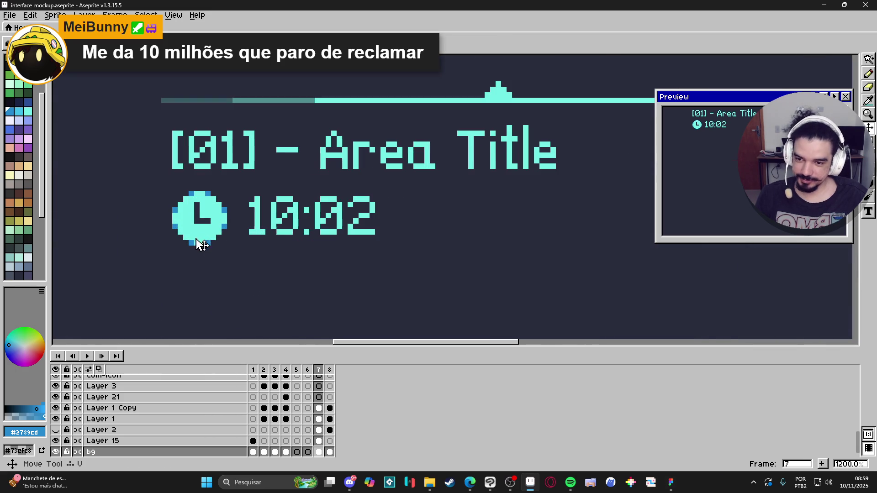
key(shift+n)
key(ctrl+v)
mouse_move(474, 219)
mouse_down()
mouse_move(463, 235)
mouse_move(478, 236)
mouse_up()
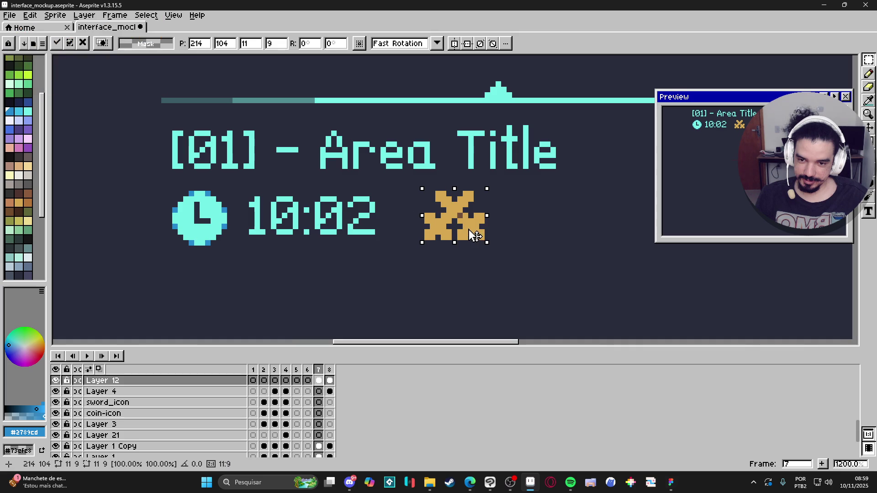
scroll(479, 236, down, 5)
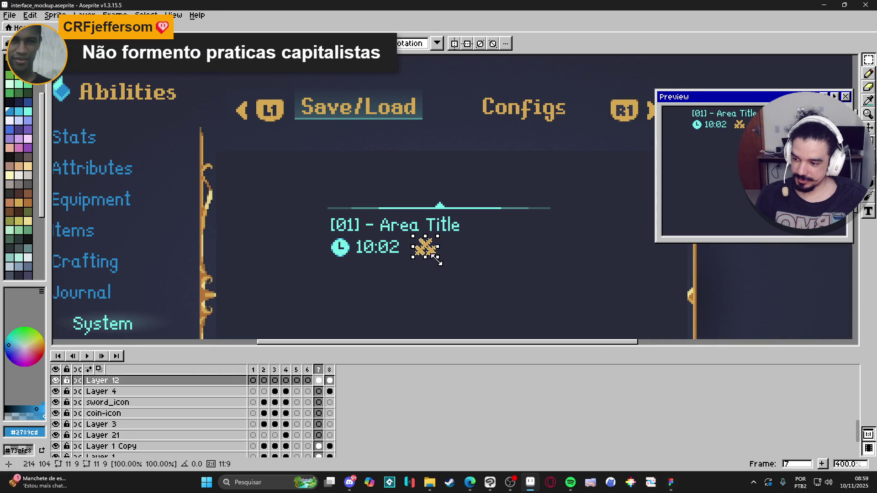
scroll(434, 260, up, 5)
- Recolour the pasted X cyan and add one darker blue shading pixel
alt+click(303, 135)
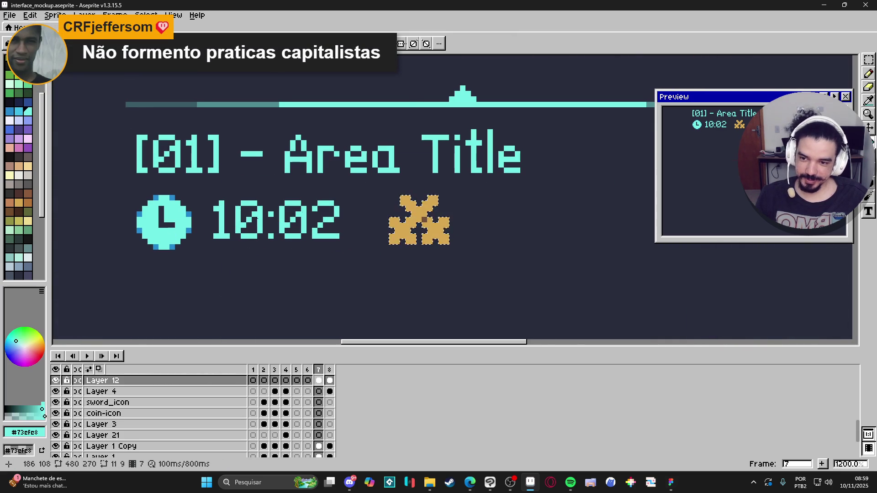
scroll(394, 209, up, 1)
click(420, 214)
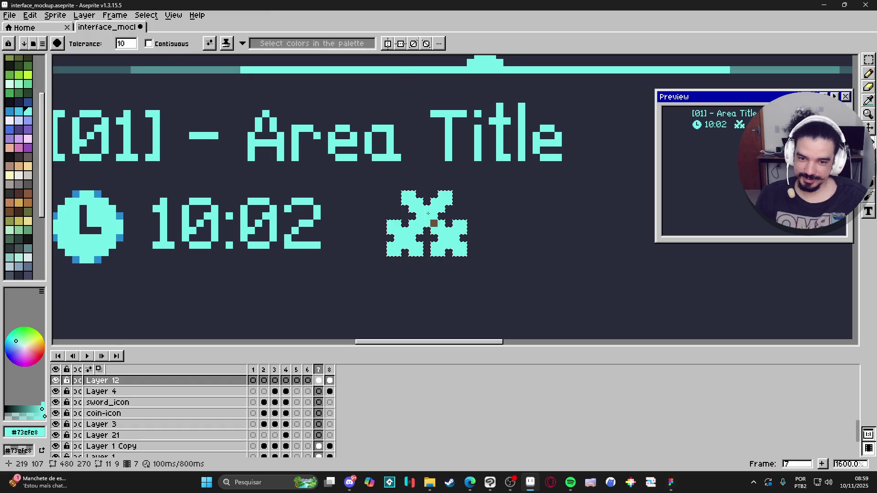
alt+click(120, 238)
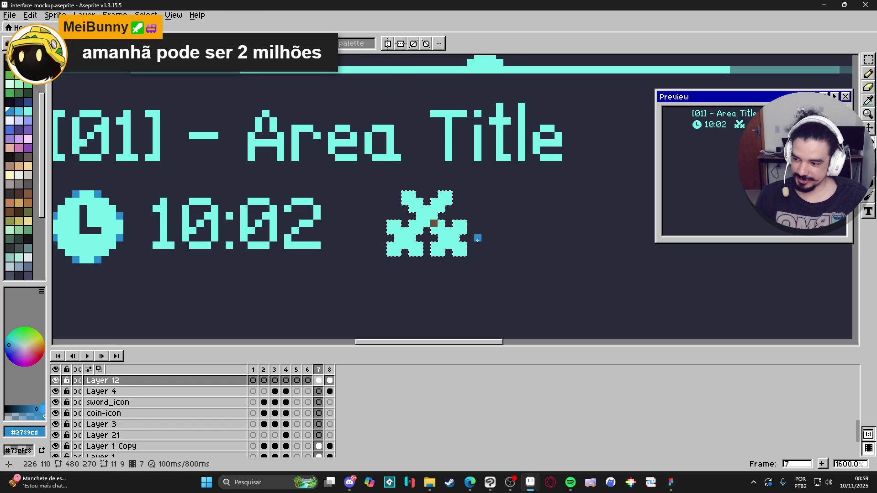
click(449, 245)
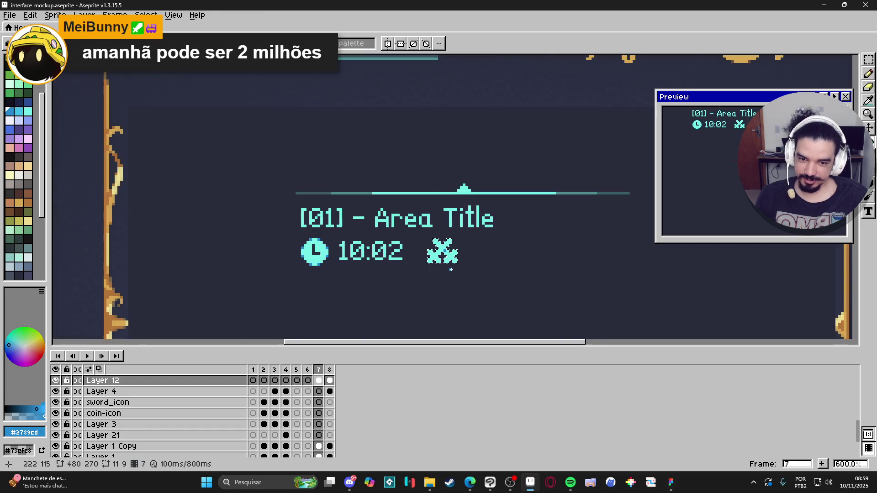
- Draw a trial cyan circle right of the X, then select and delete it
scroll(453, 270, down, 4)
scroll(452, 270, down, 2)
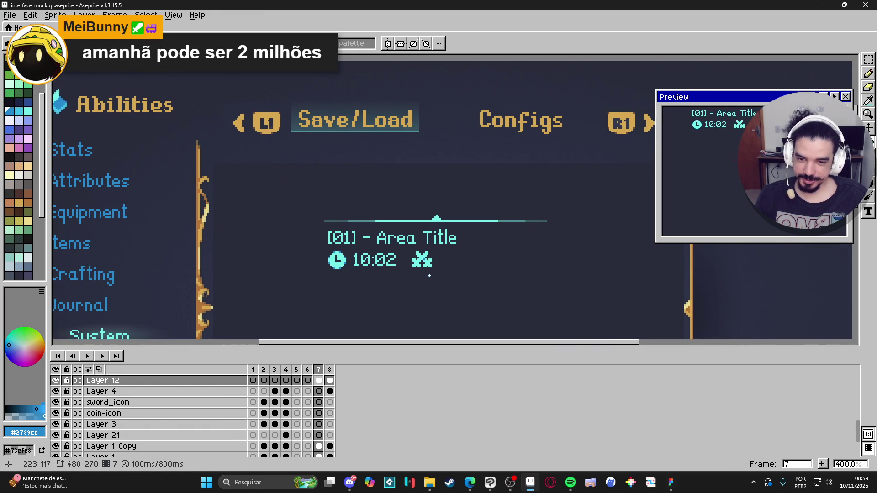
scroll(429, 275, up, 5)
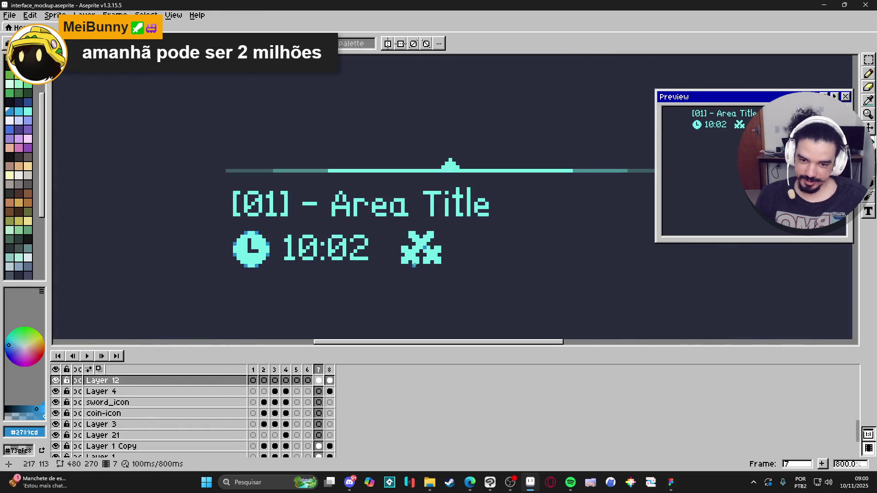
alt+click(429, 256)
mouse_move(479, 251)
mouse_down()
mouse_move(501, 276)
mouse_move(480, 245)
mouse_up()
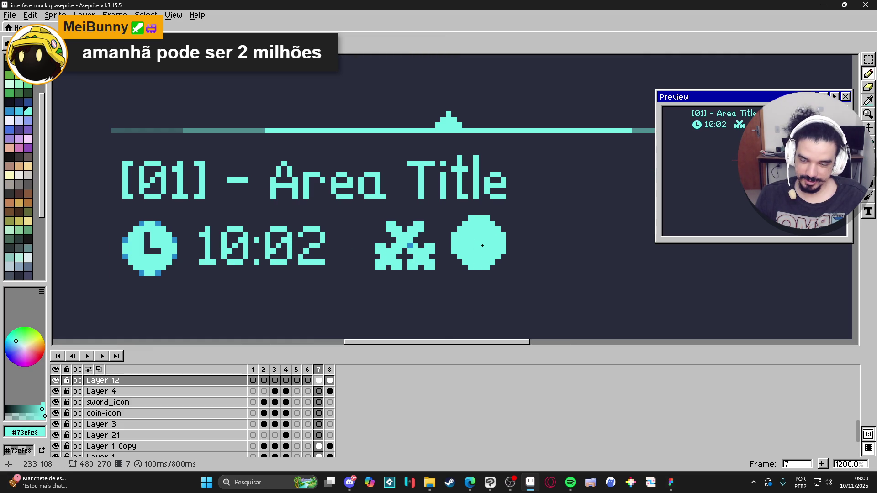
key(e)
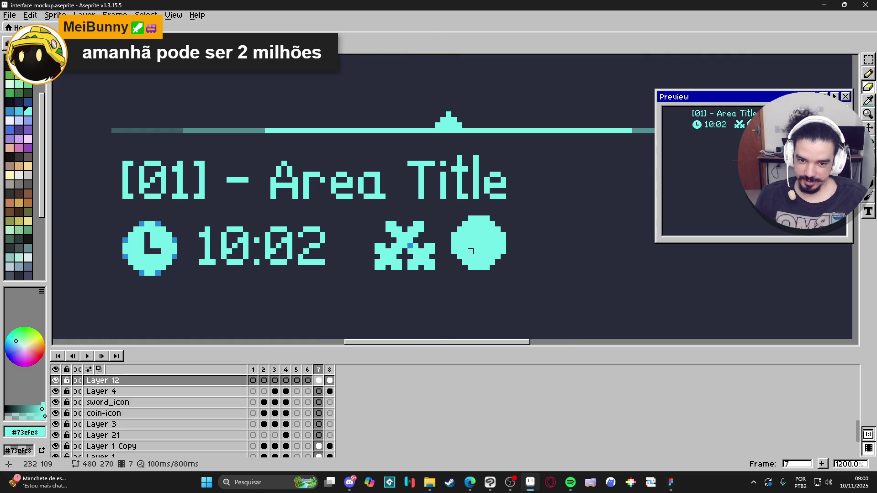
key(w)
click(470, 251)
mouse_move(487, 255)
mouse_down()
mouse_move(158, 256)
mouse_move(511, 284)
mouse_move(533, 278)
mouse_up()
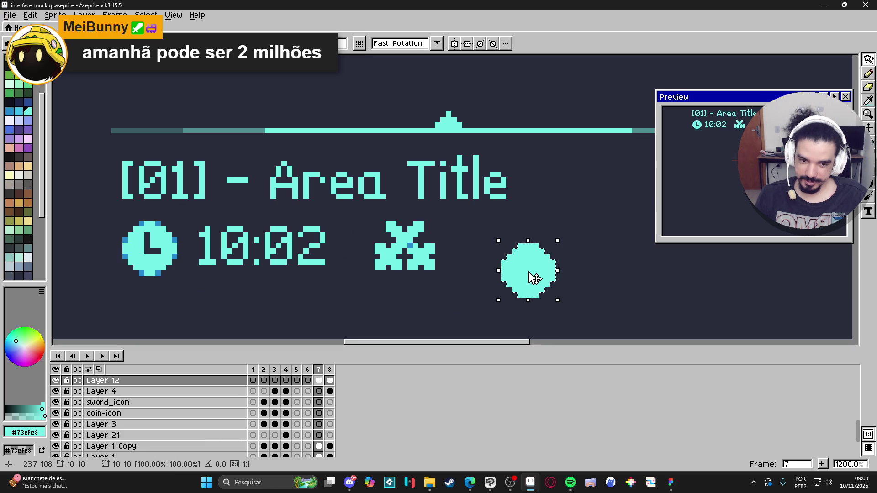
key(Delete)
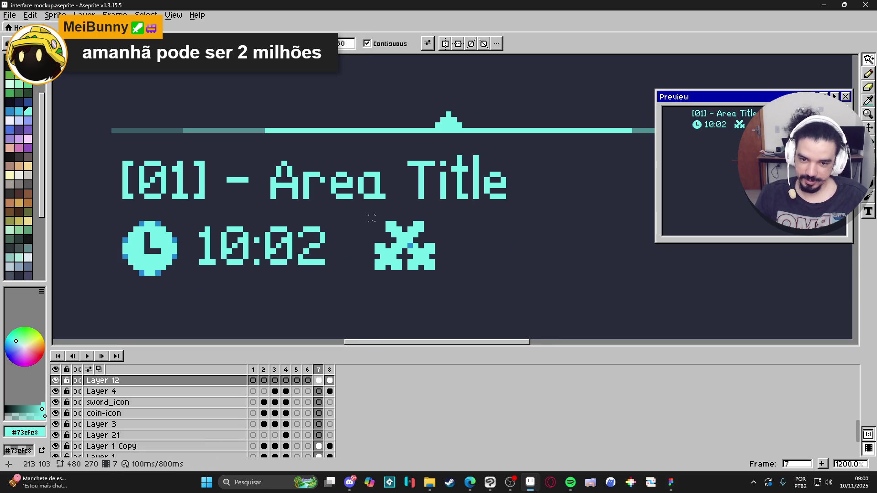
scroll(350, 256, down, 6)
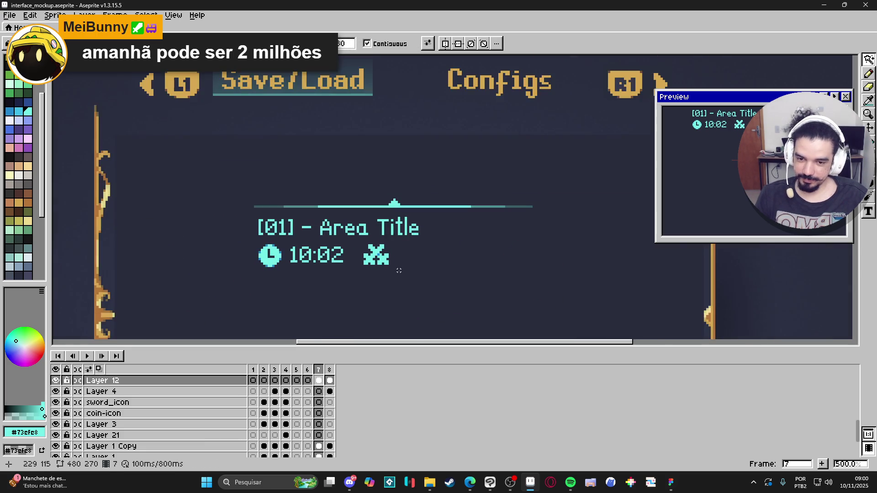
- Review the whole menu mockup and save interface_mockup.aseprite
drag(363, 274, 380, 233)
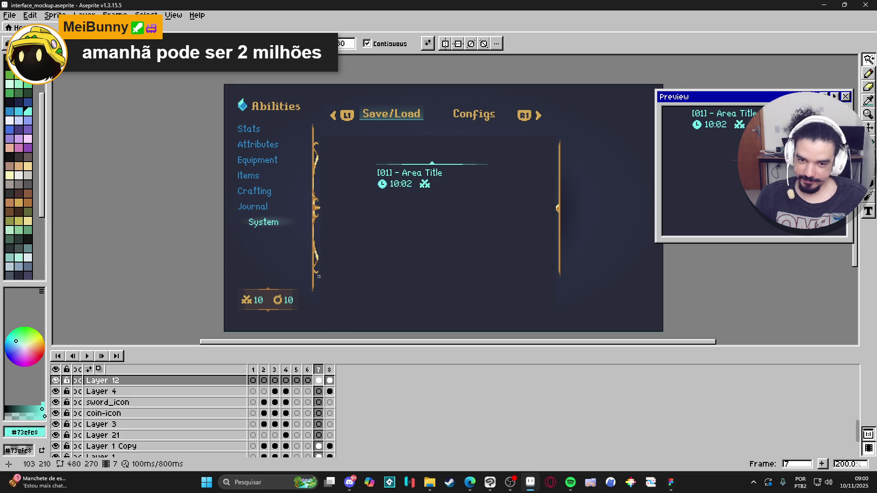
scroll(403, 193, up, 1)
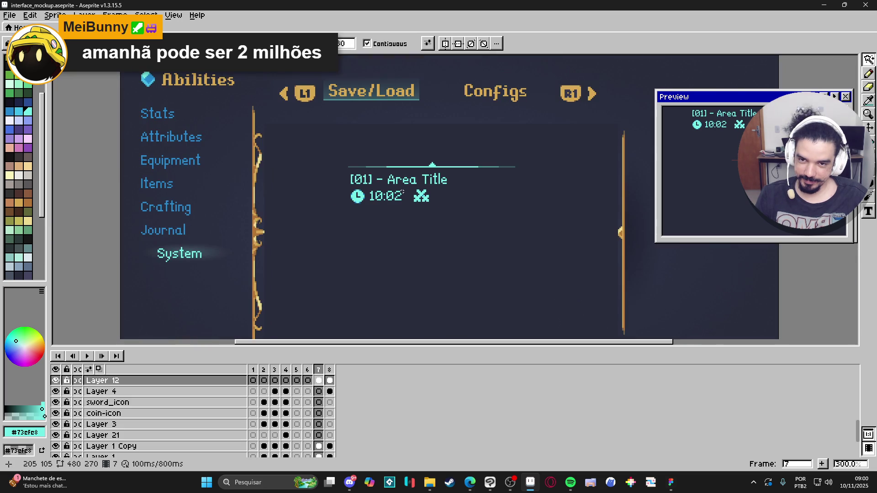
scroll(366, 131, down, 3)
key(ctrl+s)
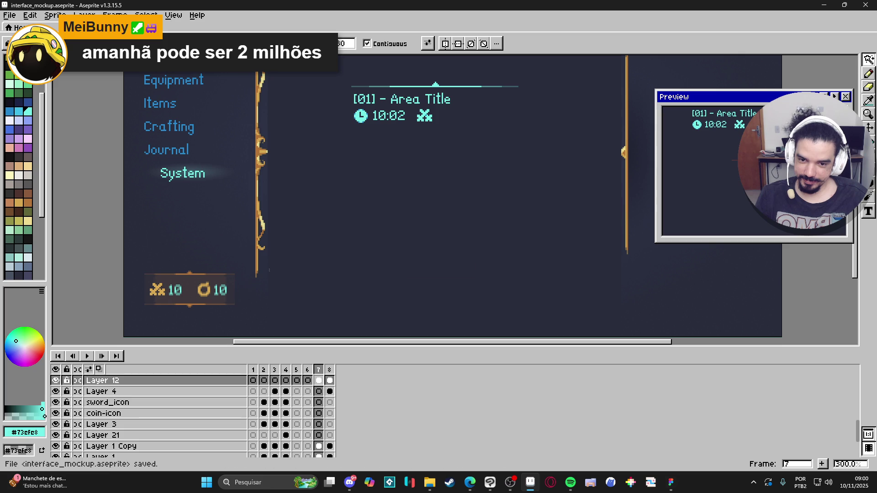
scroll(414, 235, up, 3)
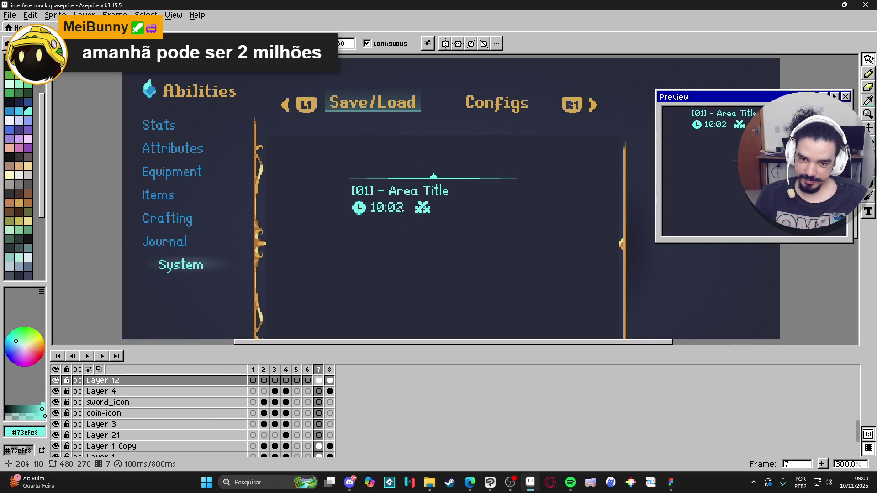
scroll(401, 207, up, 4)
scroll(393, 226, down, 3)
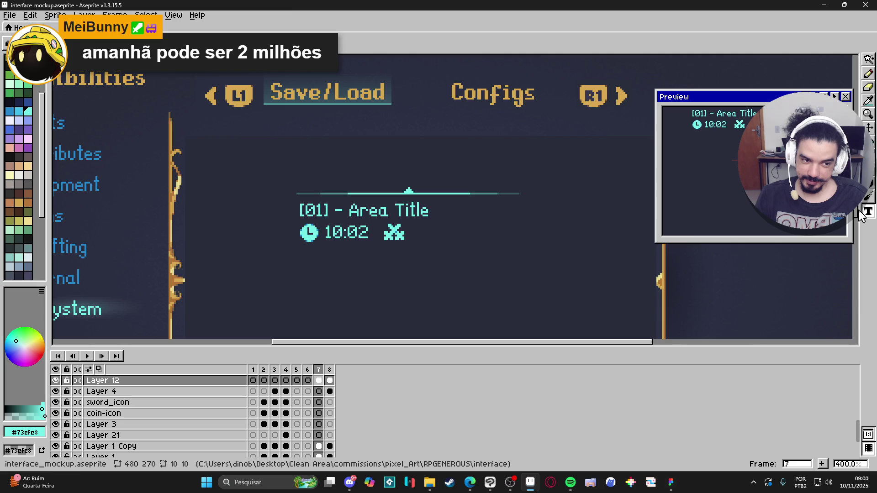
scroll(433, 237, down, 1)
- Commit the 58 count text to the right of the X icon
scroll(431, 239, down, 1)
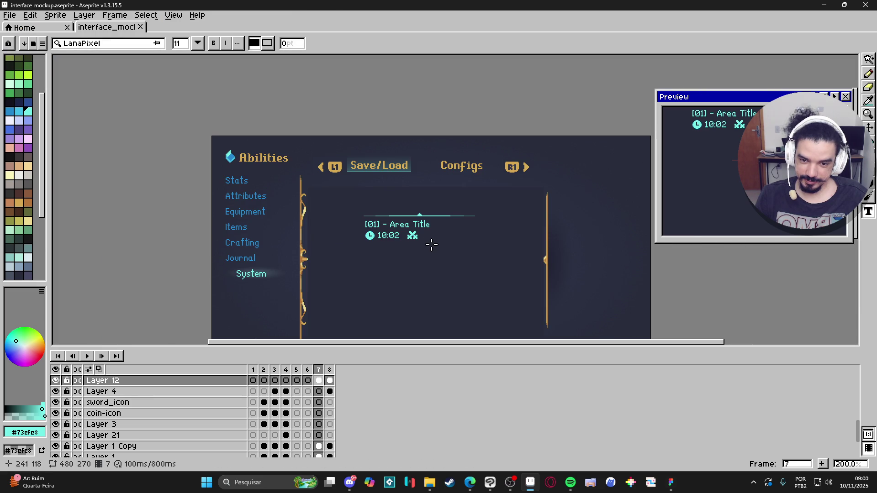
scroll(427, 238, up, 3)
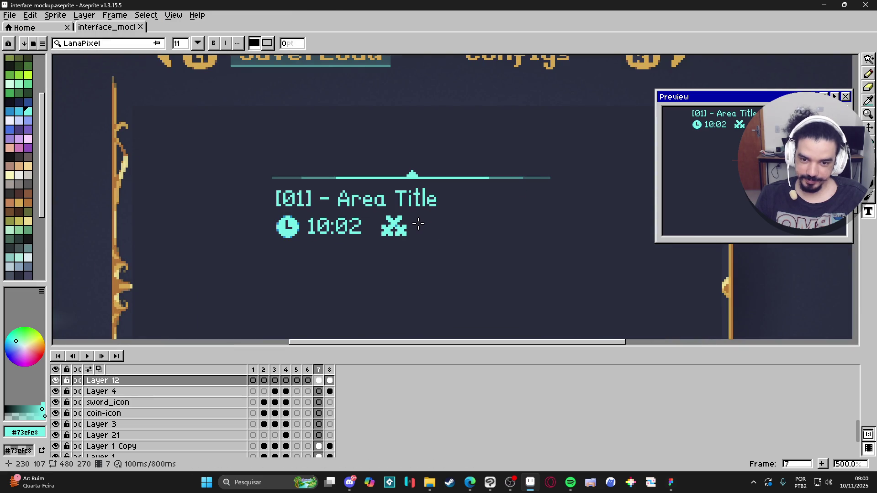
click(417, 223)
text(58)
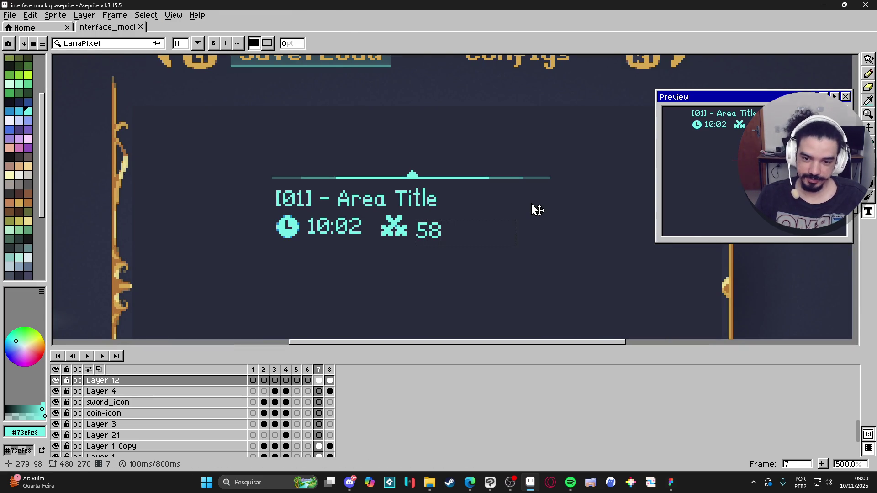
key(Return)
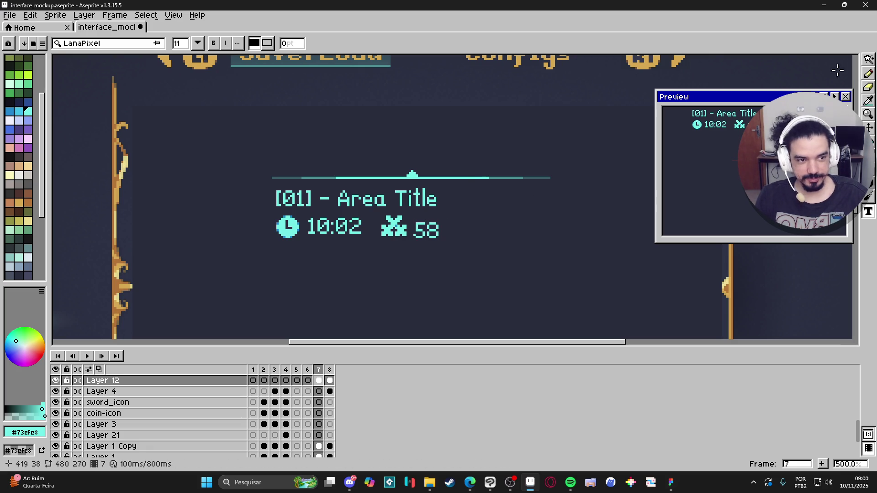
- Select the 58 and move it down one pixel, then deselect
scroll(416, 221, up, 4)
click(870, 60)
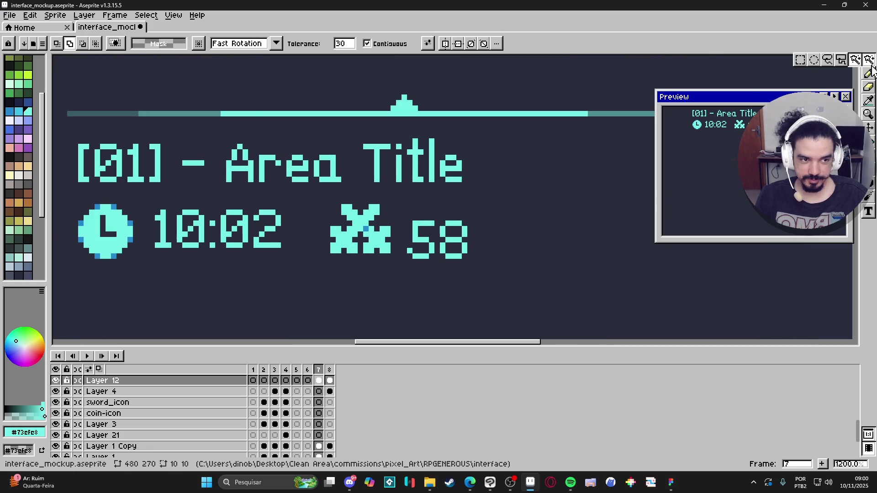
click(800, 60)
drag(403, 261, 525, 195)
click(445, 236)
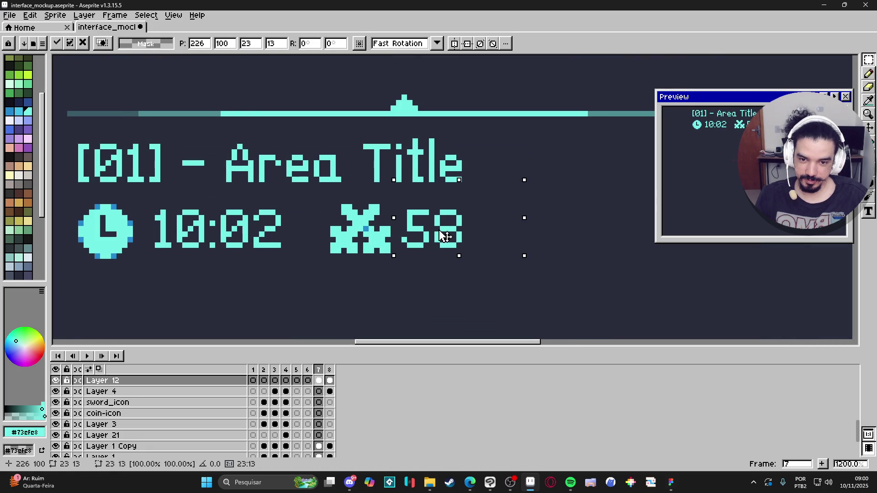
drag(442, 231, 444, 234)
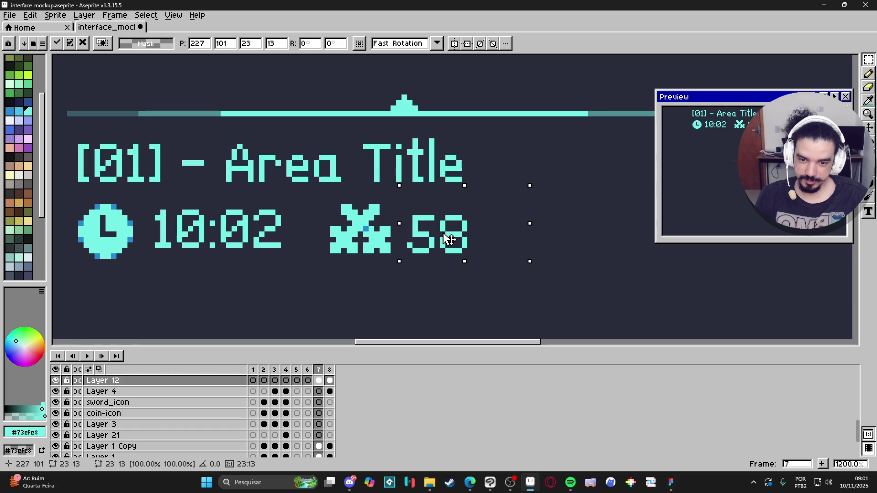
key(Return)
key(ctrl+d)
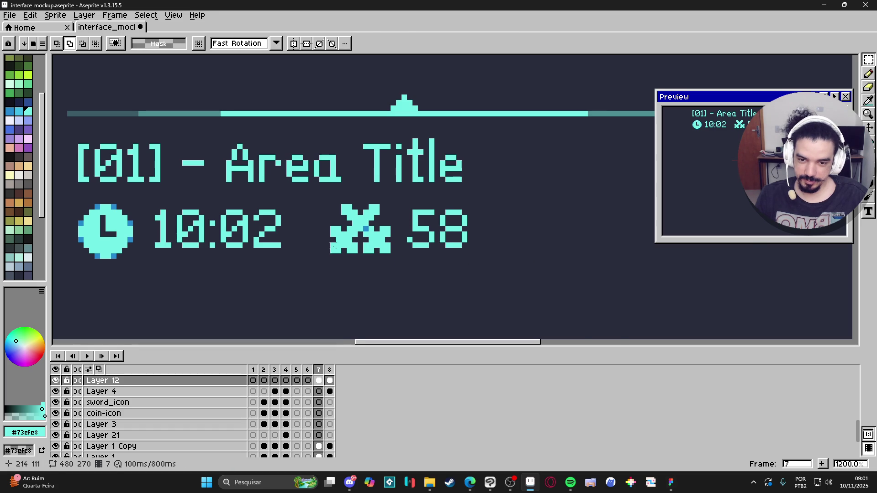
- Check the stats row alignment by selecting the coin, 58, clock and time together
scroll(348, 245, down, 3)
scroll(348, 246, up, 3)
mouse_move(334, 238)
mouse_down()
mouse_move(425, 202)
mouse_move(495, 186)
mouse_move(492, 195)
mouse_up()
click(97, 194)
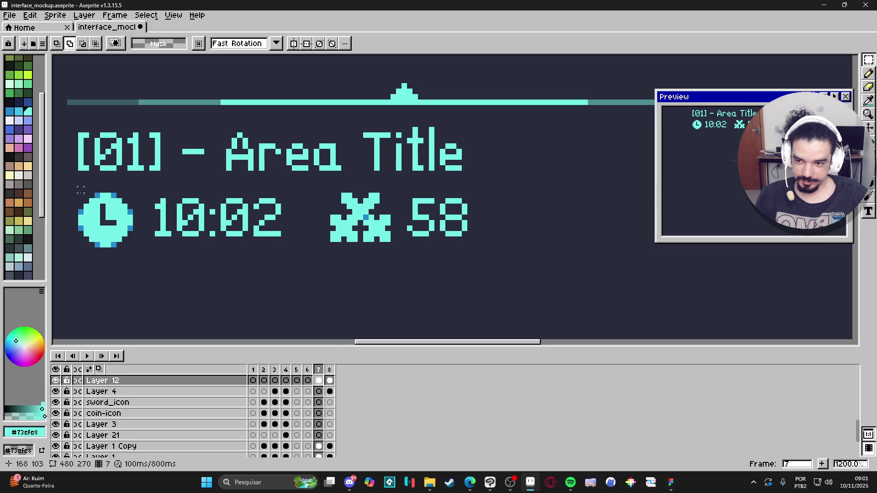
drag(76, 195, 511, 247)
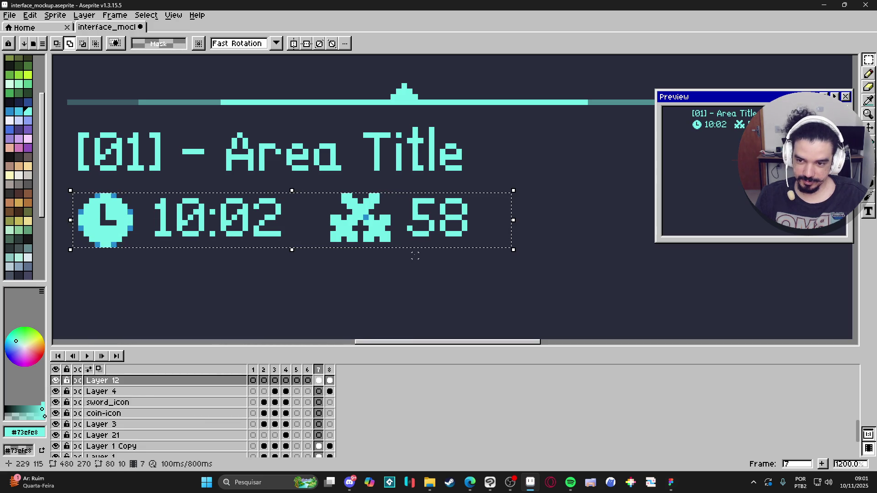
click(383, 256)
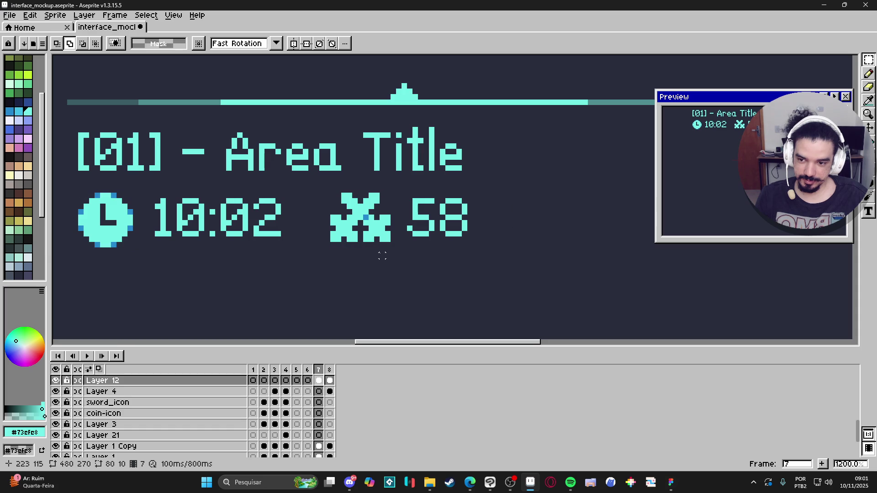
scroll(410, 245, down, 4)
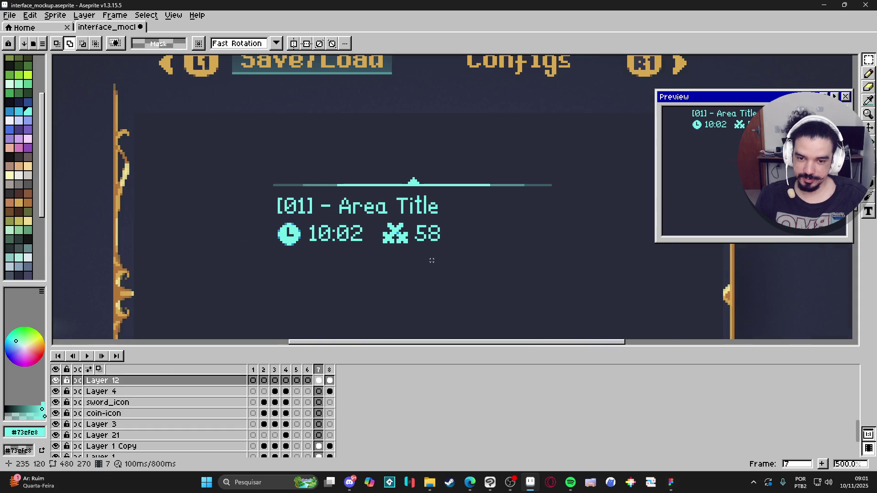
scroll(432, 261, down, 2)
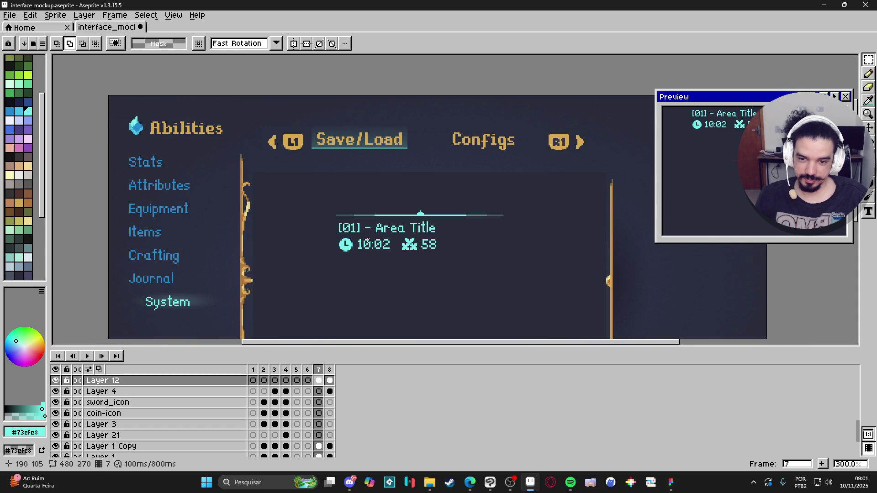
scroll(378, 235, down, 1)
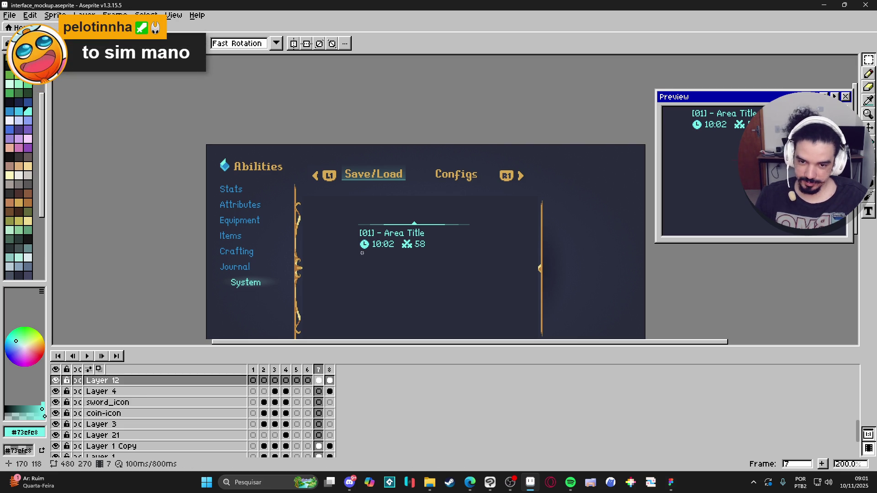
scroll(363, 252, up, 3)
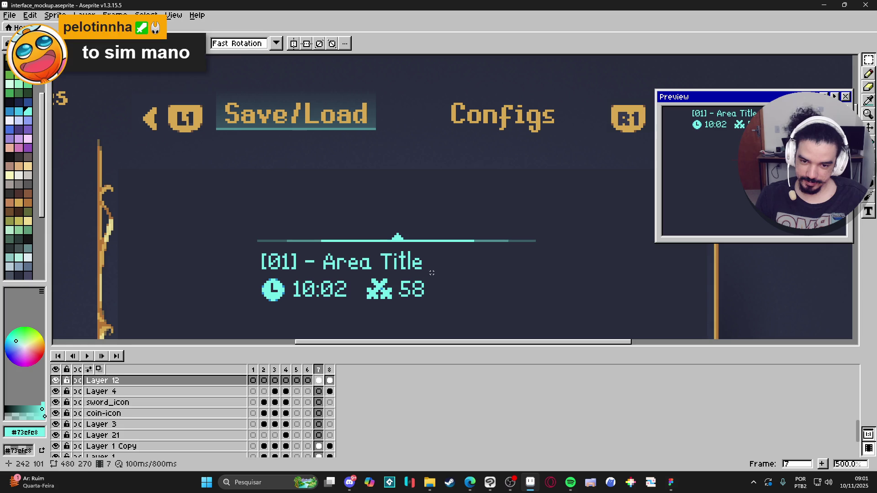
mouse_move(431, 273)
mouse_down()
mouse_move(234, 313)
mouse_move(452, 267)
mouse_move(444, 272)
mouse_up()
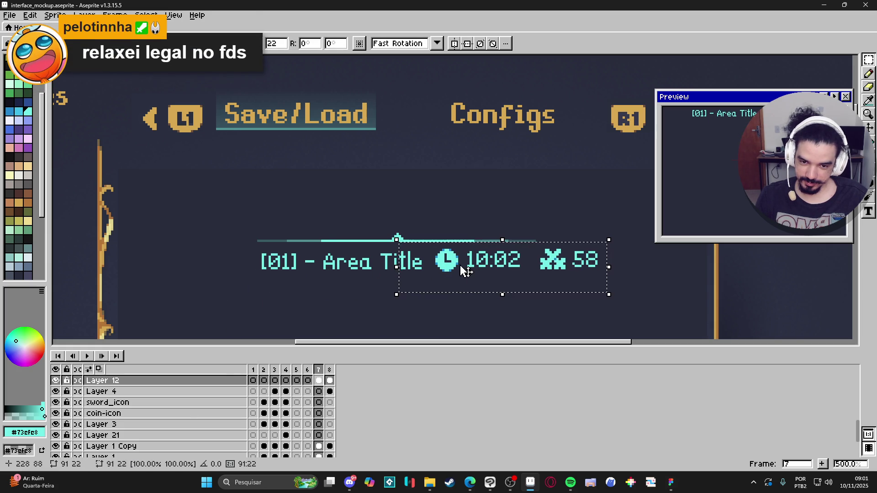
key(Right)
key(Up)
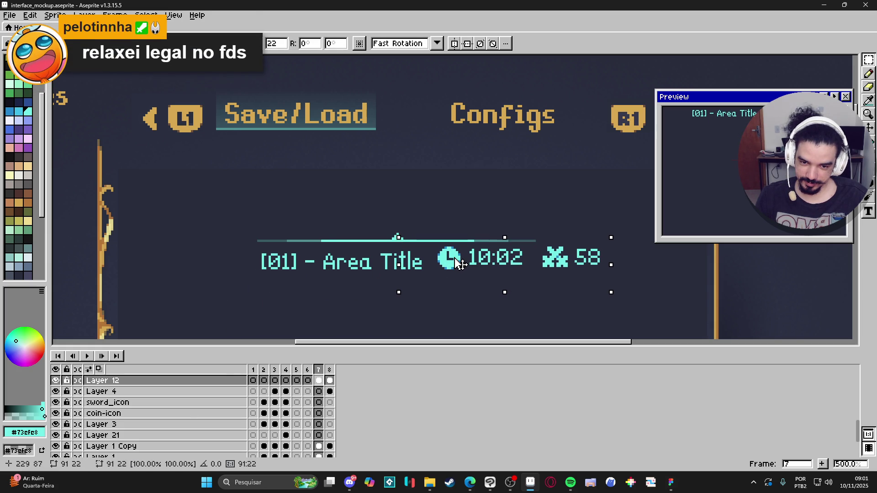
key(Right)
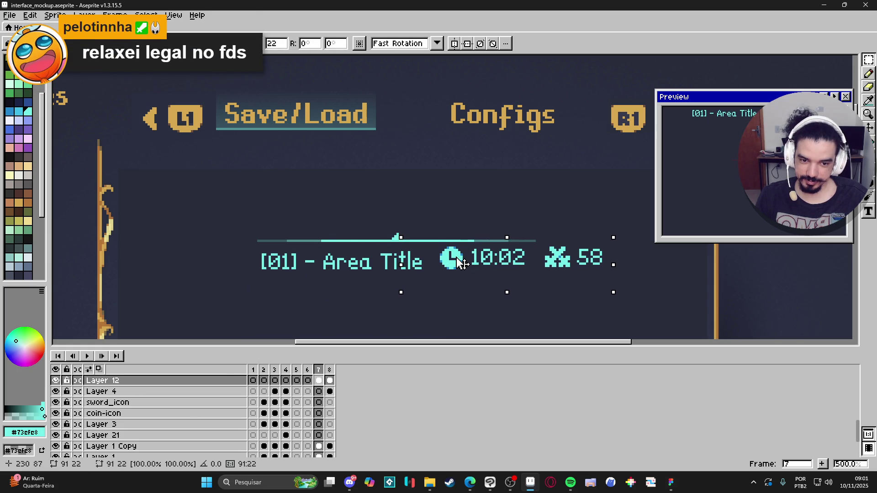
key(Down)
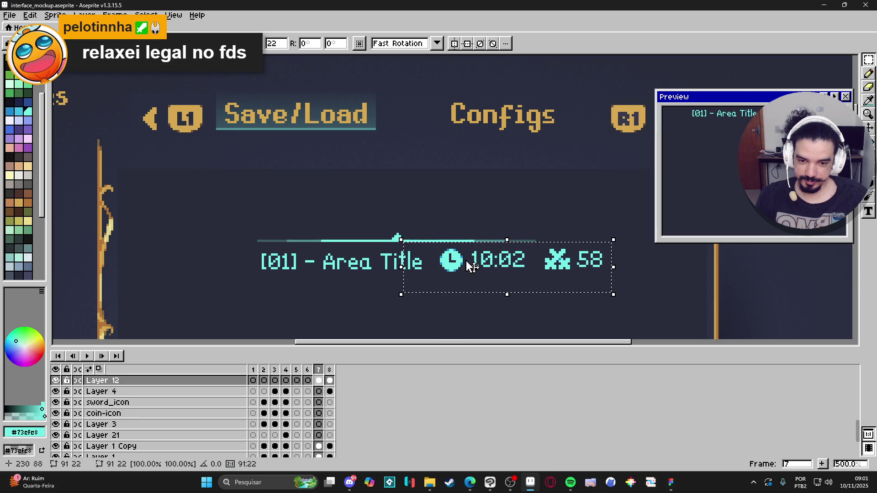
key(Up)
key(Return)
scroll(459, 259, down, 3)
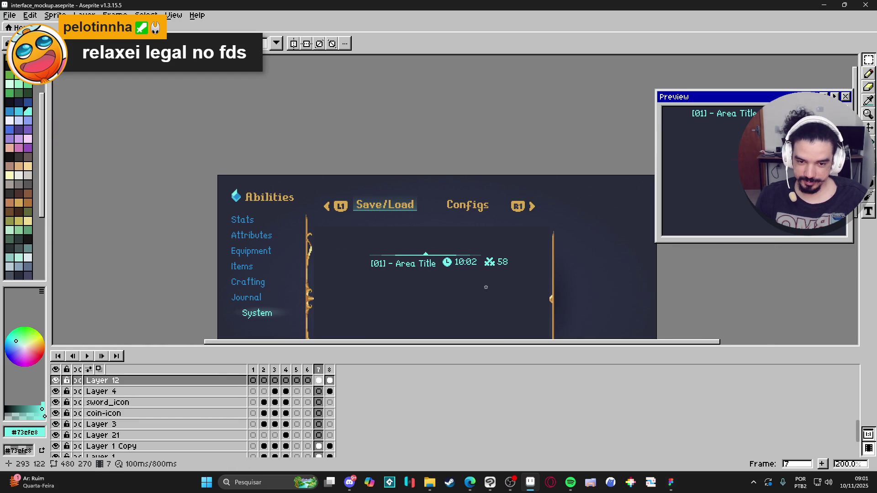
drag(476, 285, 451, 277)
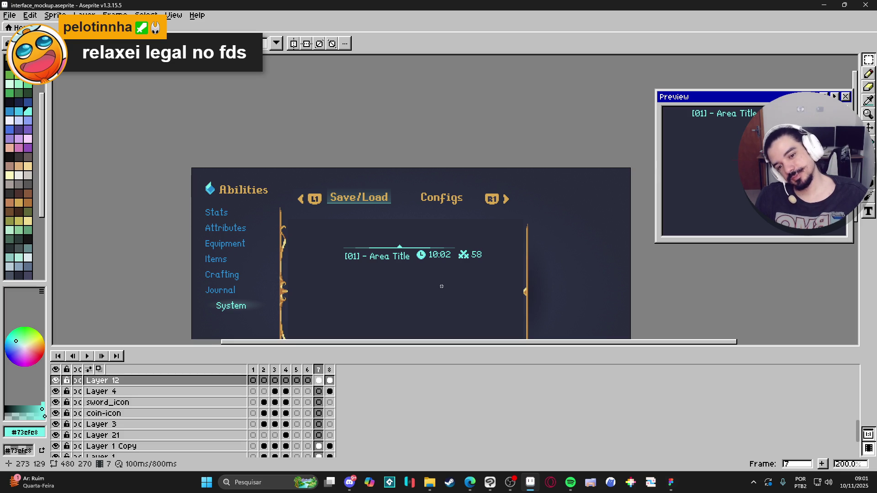
drag(442, 287, 433, 216)
key(ctrl+z)
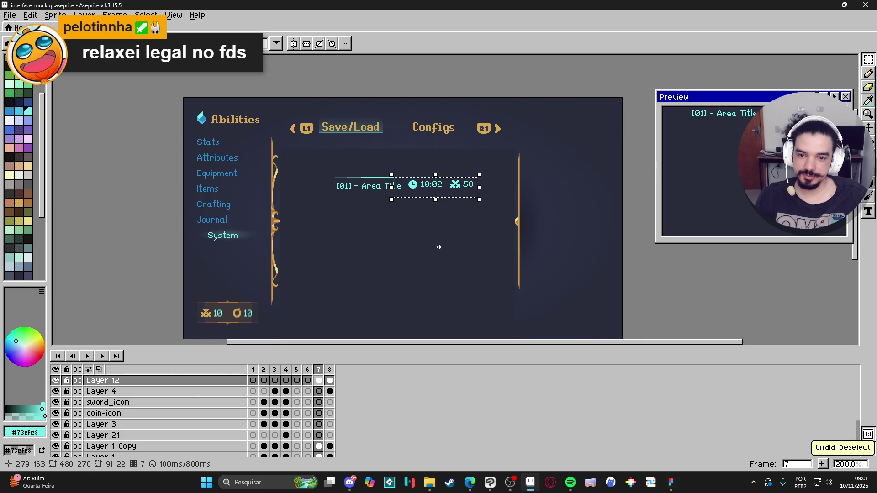
key(ctrl+d)
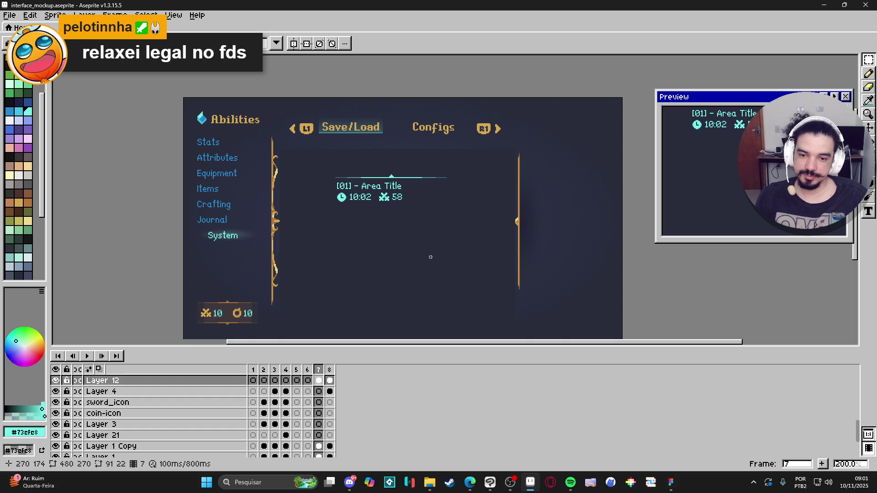
scroll(431, 257, up, 3)
- Select the divider line above the title and shrink it to about 58% width
drag(389, 278, 451, 194)
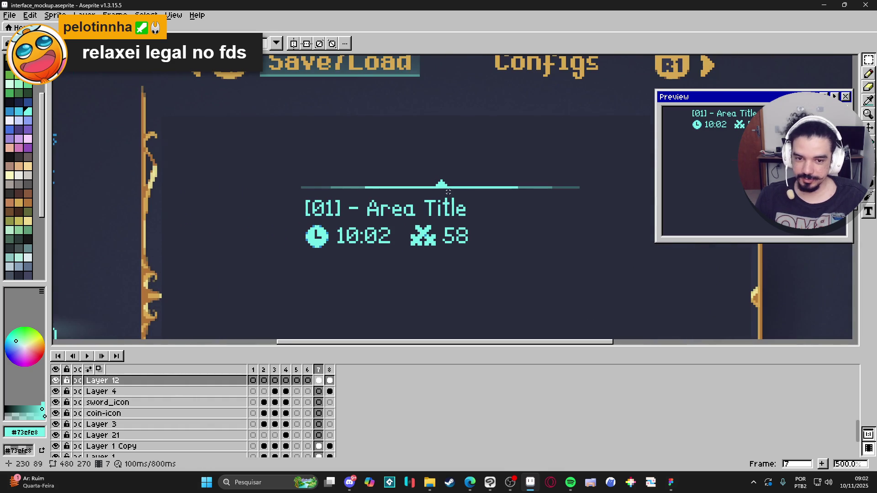
key(ctrl)
key(m)
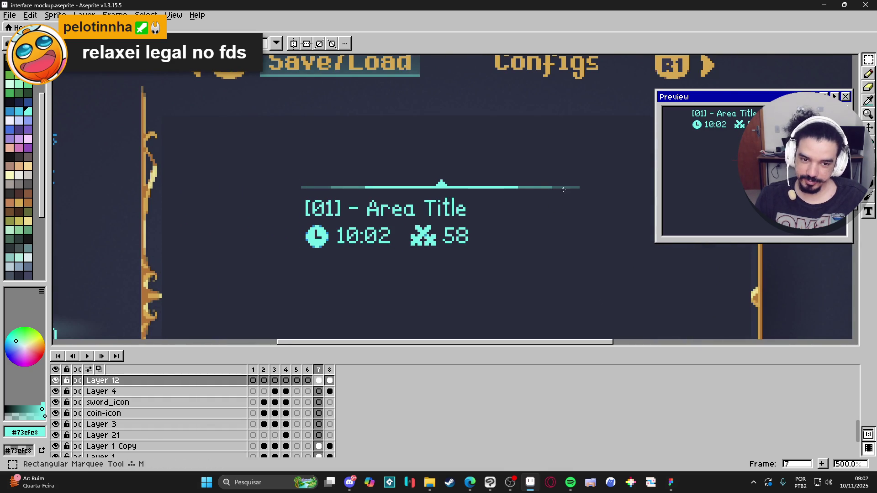
drag(578, 187, 306, 188)
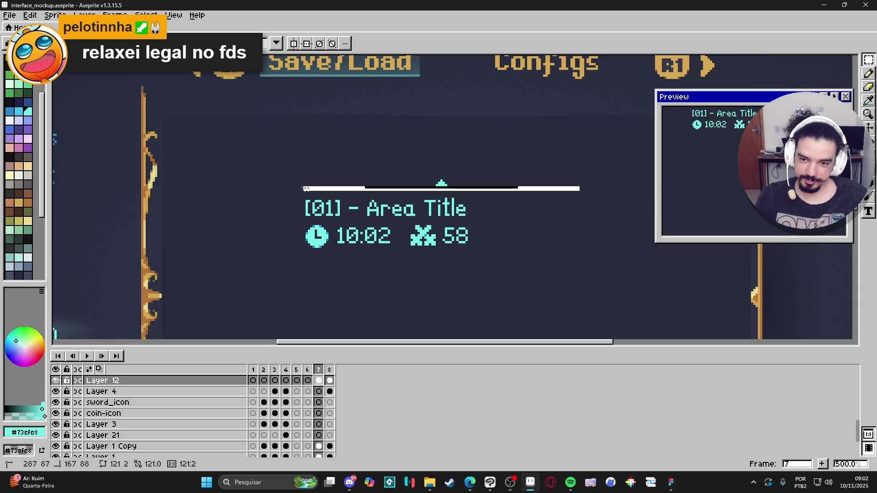
key(ctrl)
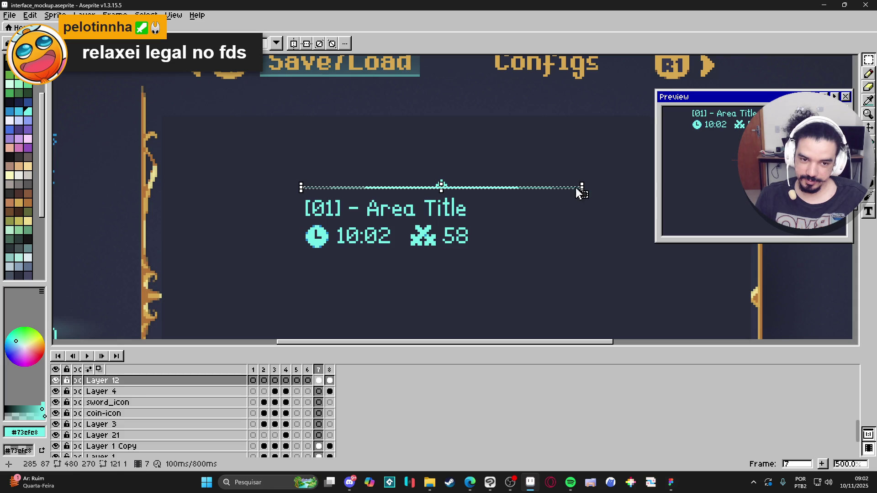
mouse_move(583, 188)
mouse_down()
mouse_move(470, 190)
mouse_move(496, 188)
mouse_up()
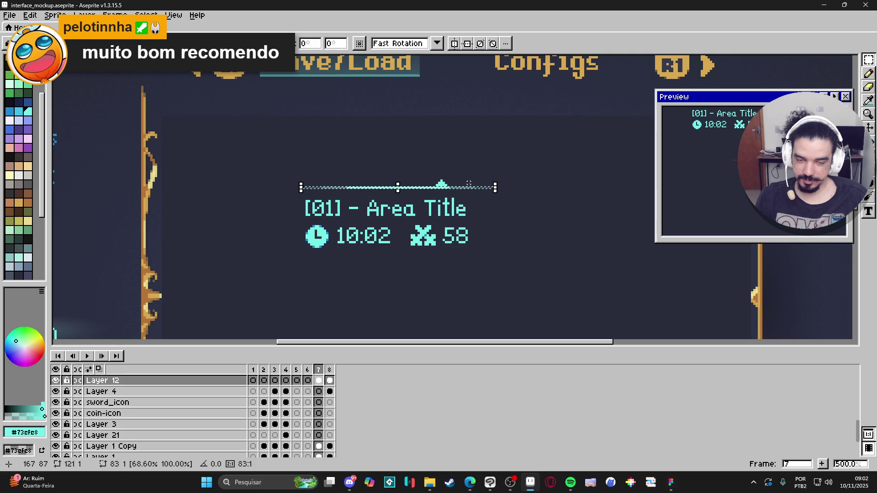
key(ctrl+d)
- Widen the shortened divider slightly and recenter its accent peak
drag(312, 169, 301, 166)
click(376, 194)
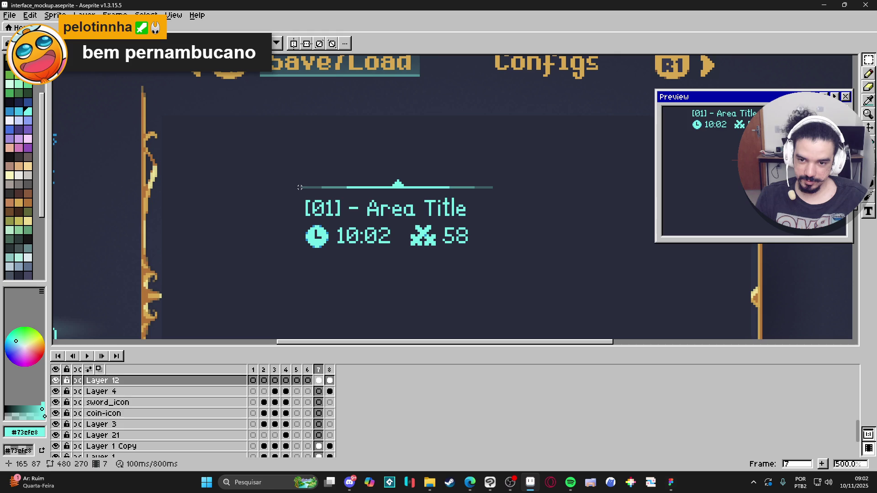
mouse_move(303, 187)
mouse_down()
mouse_move(552, 192)
mouse_move(544, 192)
mouse_up()
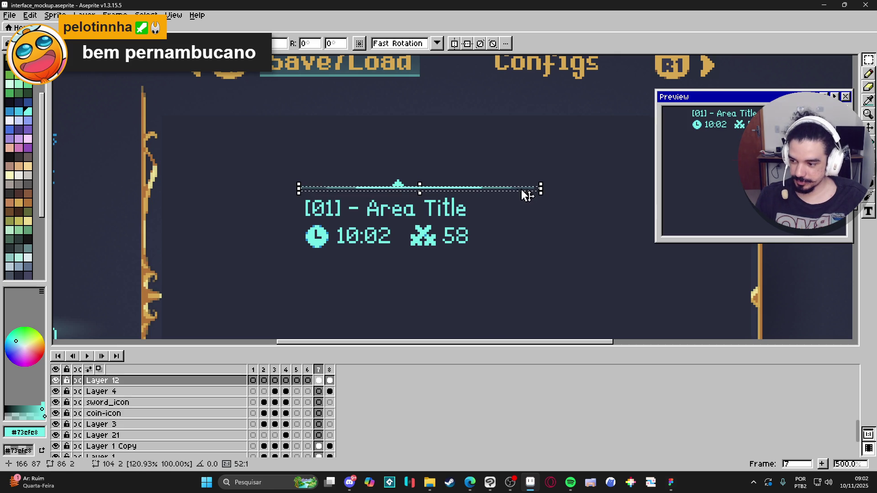
click(311, 183)
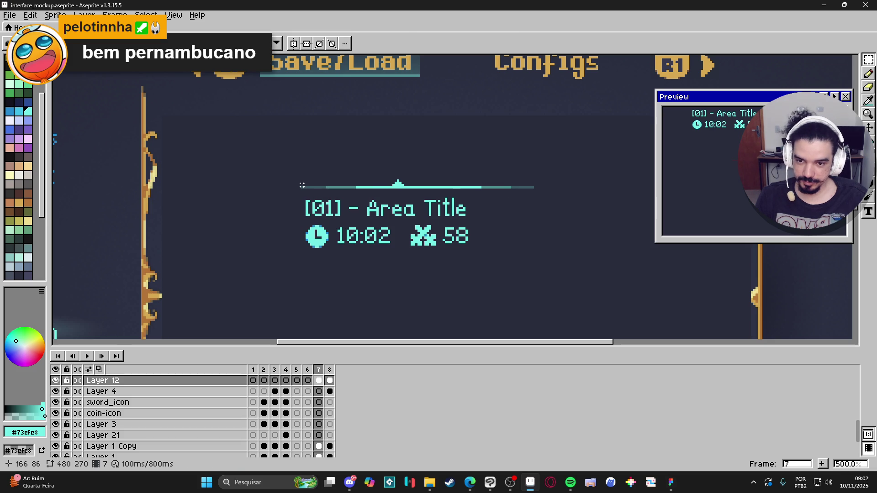
drag(302, 185, 532, 160)
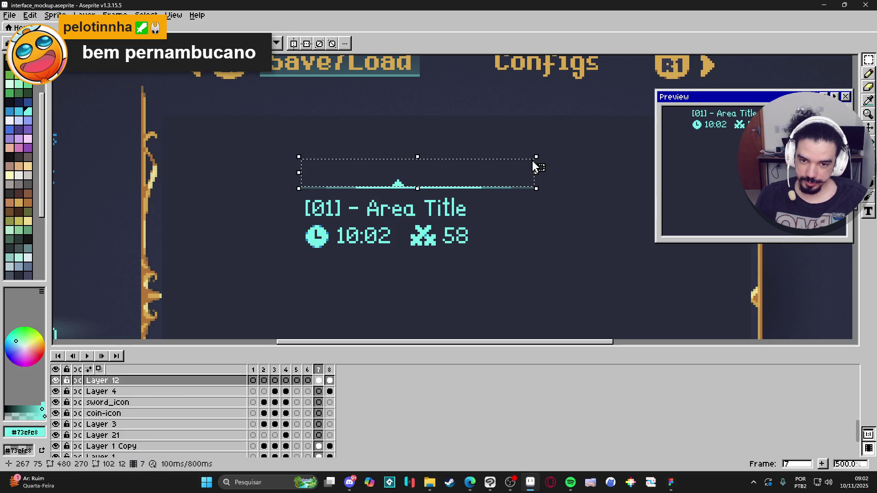
click(486, 196)
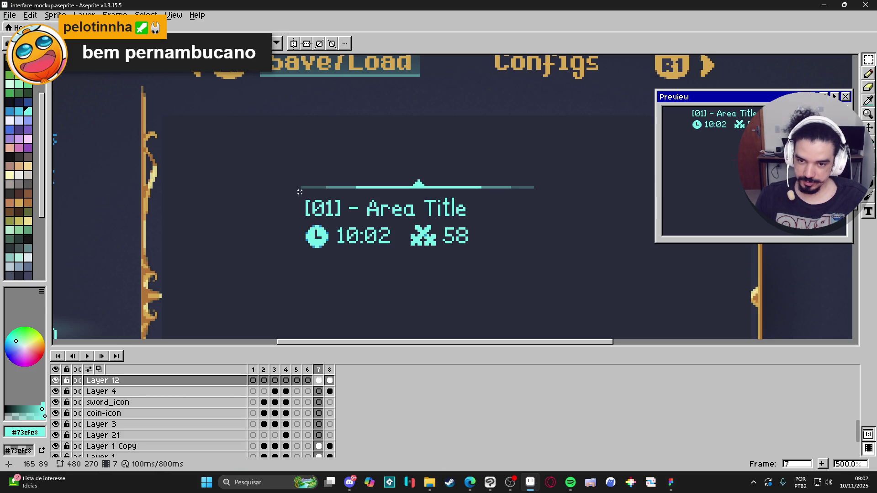
- Mark out a selection box around the title and stats block
mouse_move(302, 189)
mouse_down()
mouse_move(569, 235)
mouse_move(534, 246)
mouse_up()
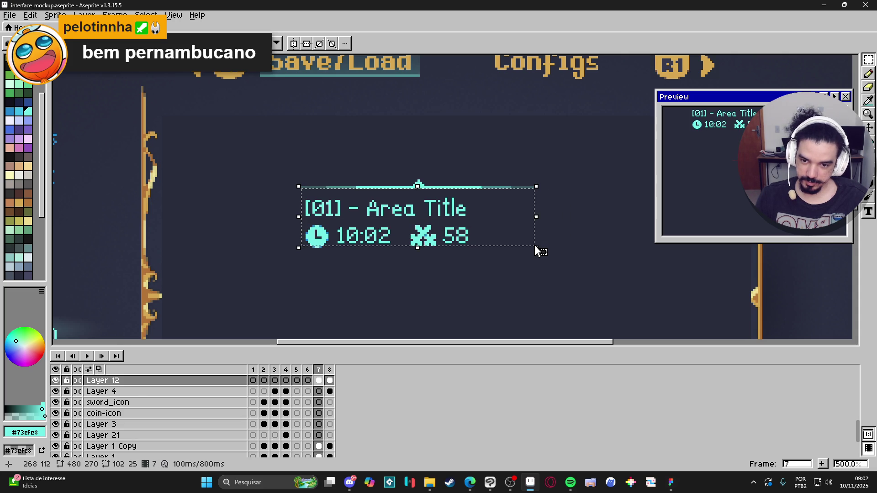
click(532, 187)
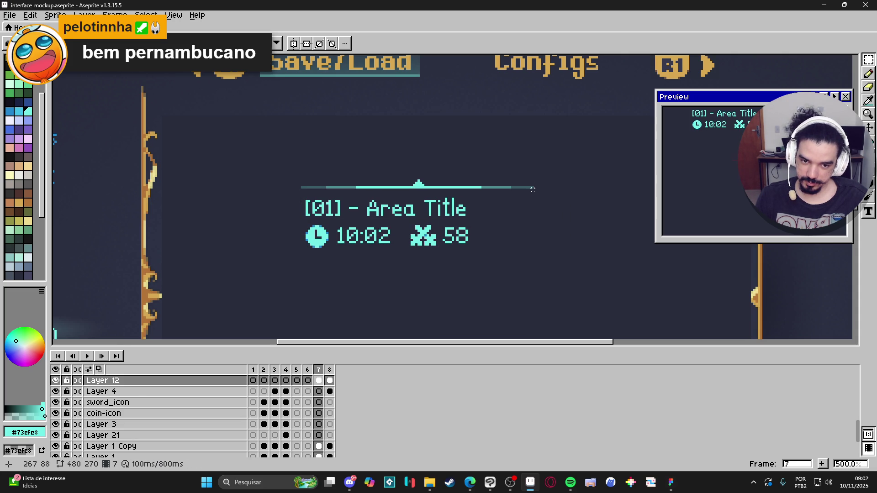
mouse_move(533, 190)
mouse_down()
mouse_move(397, 258)
mouse_move(302, 251)
mouse_move(330, 259)
mouse_up()
click(359, 258)
scroll(359, 259, down, 3)
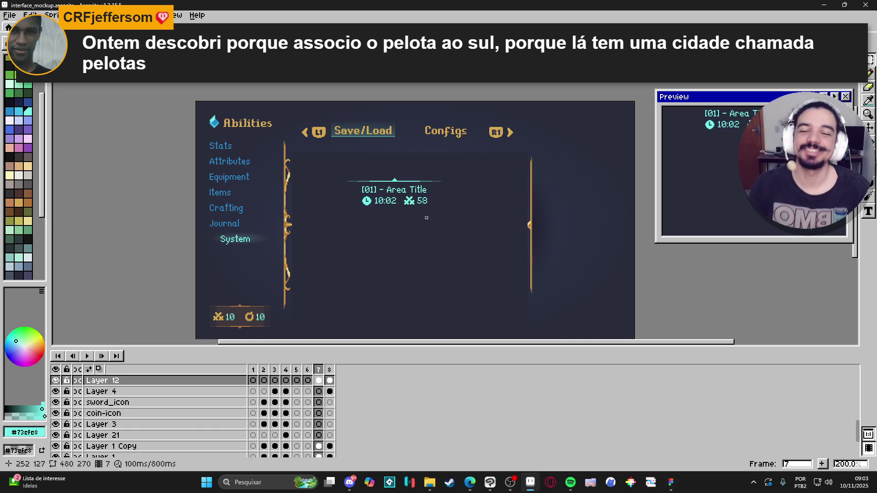
scroll(426, 205, up, 2)
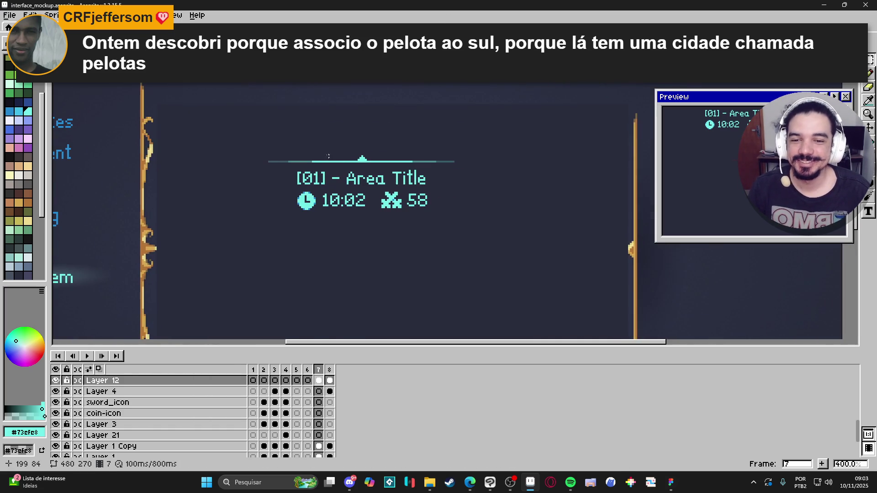
scroll(329, 158, down, 2)
scroll(332, 163, up, 1)
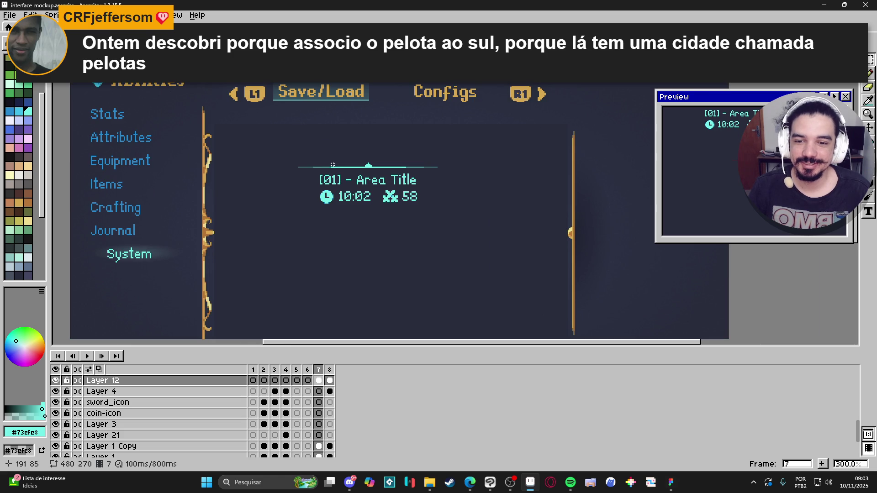
scroll(323, 178, down, 1)
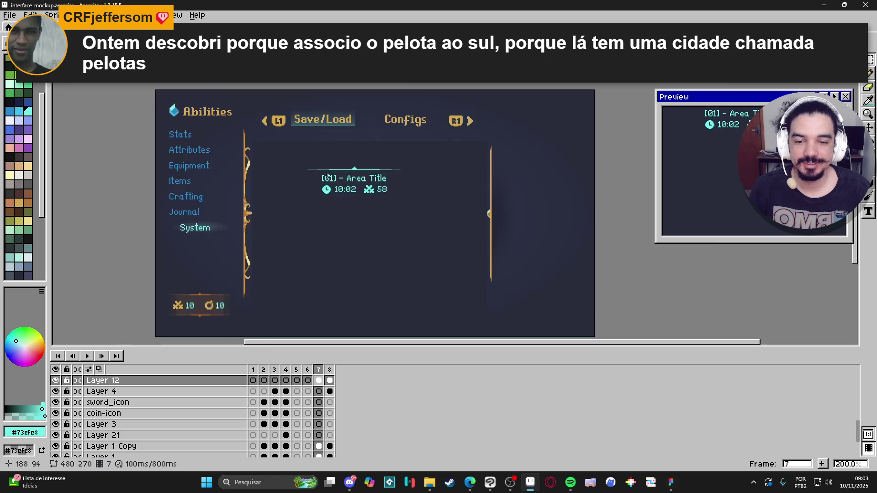
scroll(315, 172, up, 1)
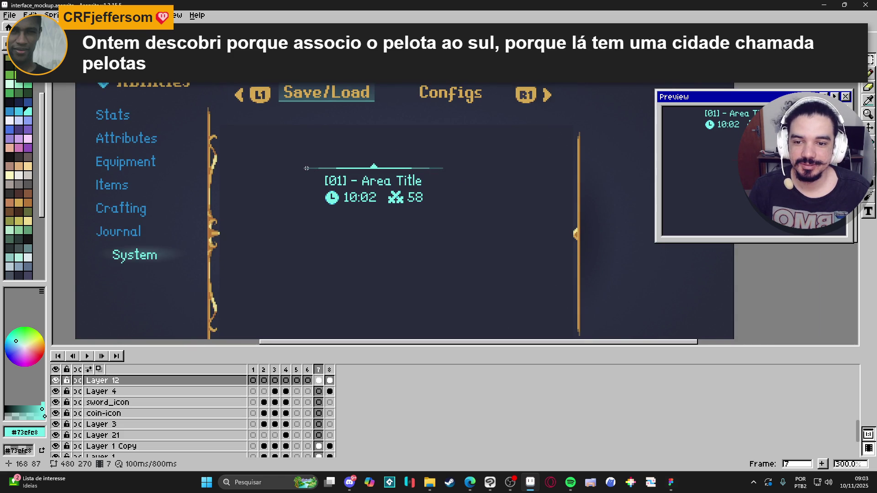
- Copy the cyan divider, flip it vertically, and place it below the 10:02 58 row
drag(304, 168, 444, 148)
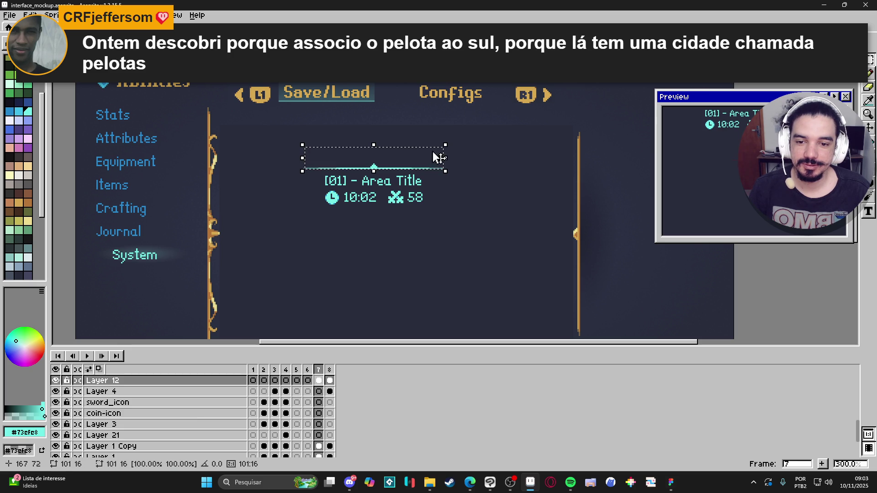
key(shift+b)
click(390, 161)
key(ctrl+z)
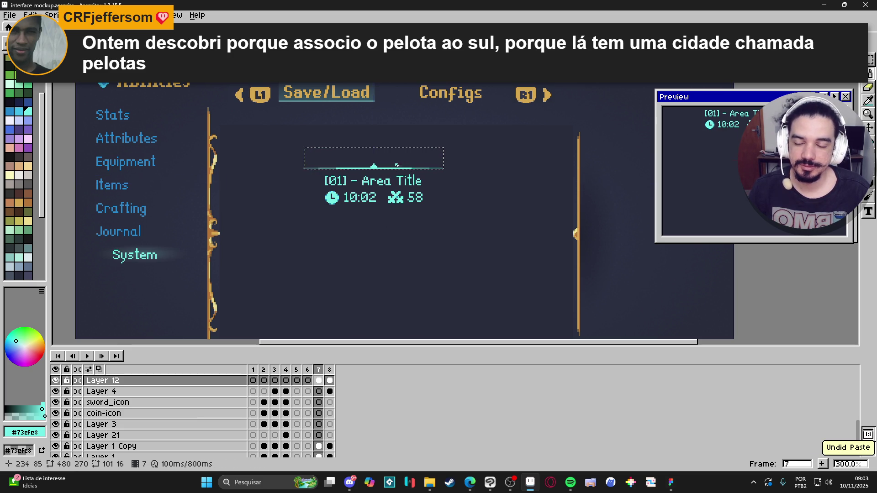
key(m)
drag(378, 167, 384, 182)
key(ctrl+z)
key(ctrl+d)
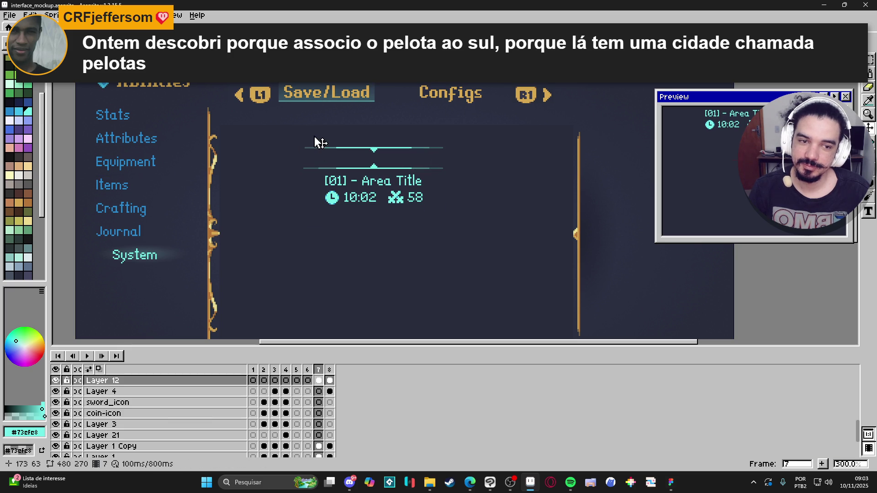
key(m)
mouse_move(293, 130)
mouse_down()
mouse_move(466, 147)
mouse_move(425, 221)
mouse_move(438, 211)
mouse_up()
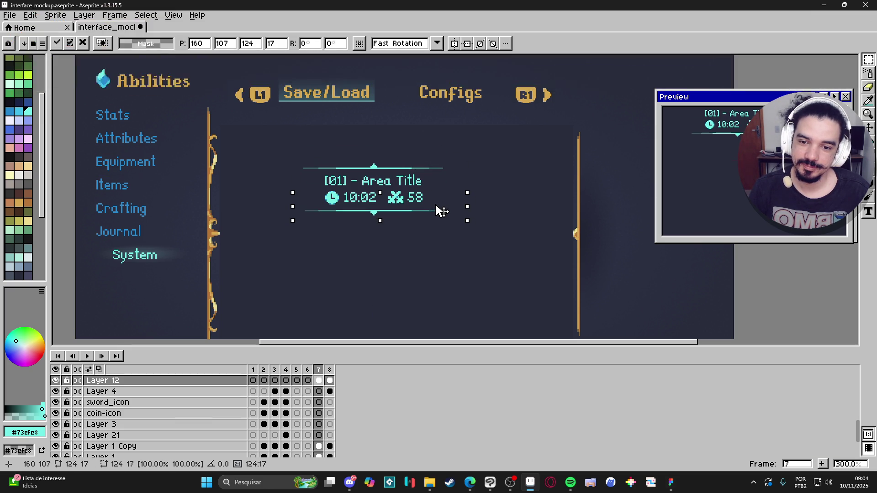
scroll(440, 211, down, 2)
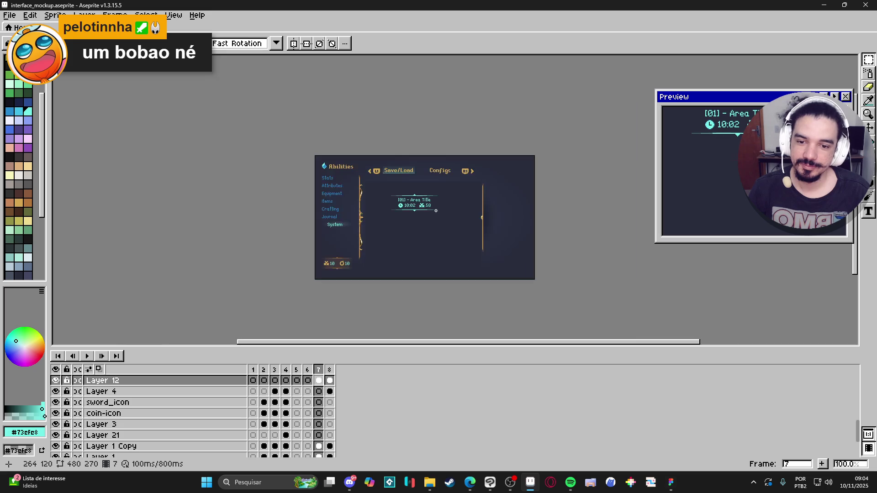
scroll(435, 209, up, 1)
scroll(448, 209, down, 1)
scroll(440, 209, up, 1)
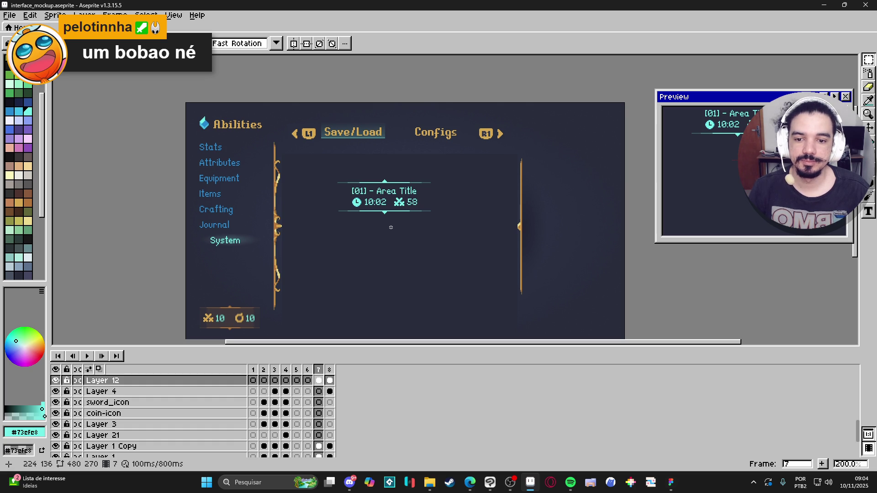
- Scroll around the canvas to bring the whole save slot block into view
scroll(385, 211, up, 3)
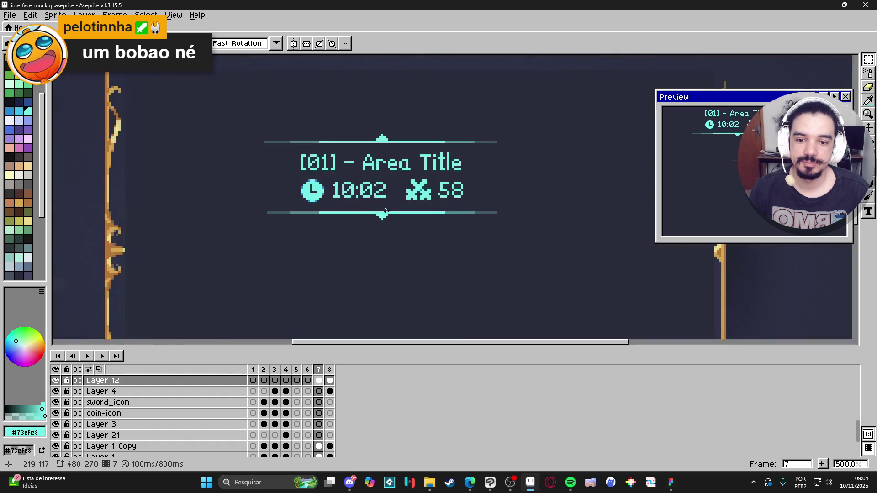
key(b)
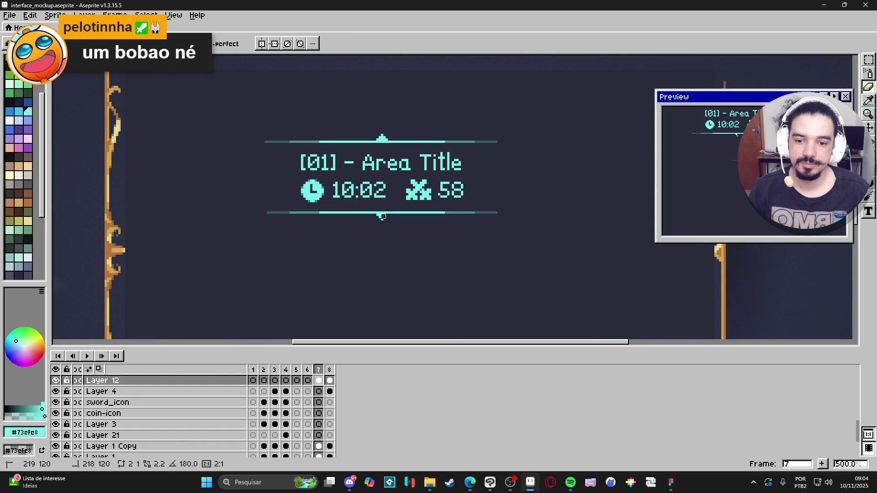
scroll(388, 227, down, 3)
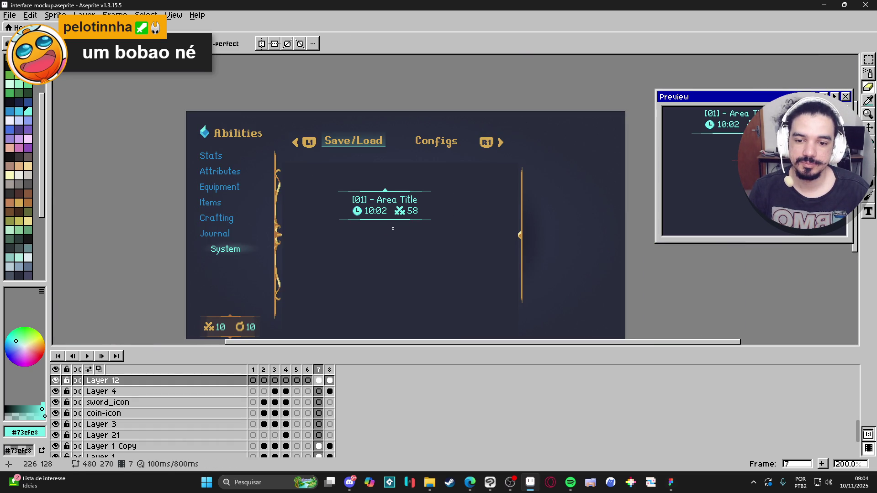
scroll(388, 228, down, 1)
scroll(382, 228, up, 1)
scroll(380, 218, up, 1)
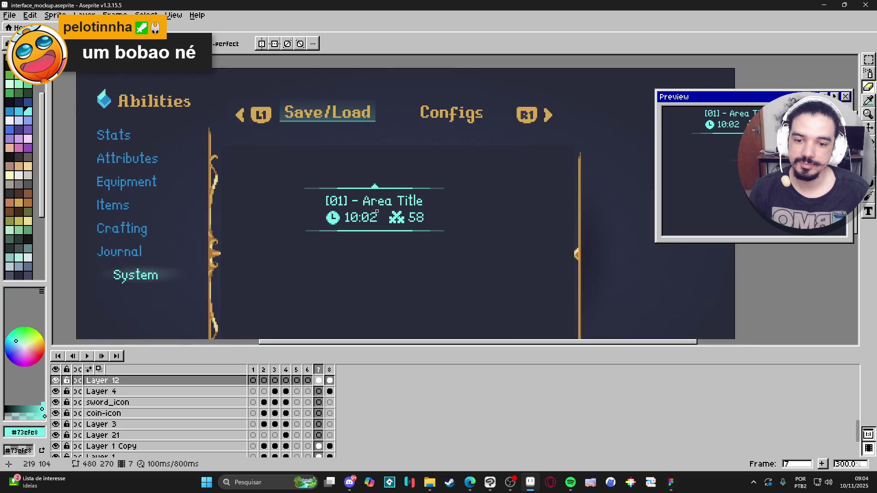
key(v)
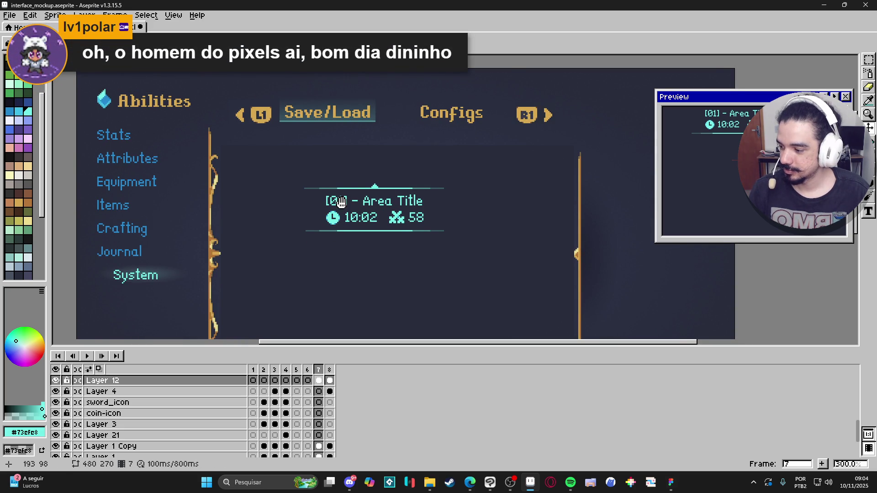
scroll(343, 210, right, 1)
- Select the save slot with both dividers, nudge it upward, and deselect
key(m)
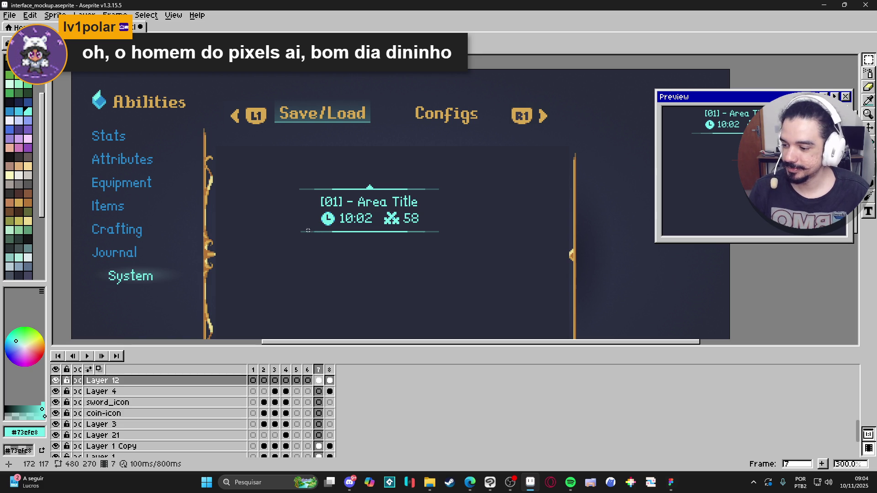
scroll(305, 232, up, 2)
scroll(303, 233, down, 1)
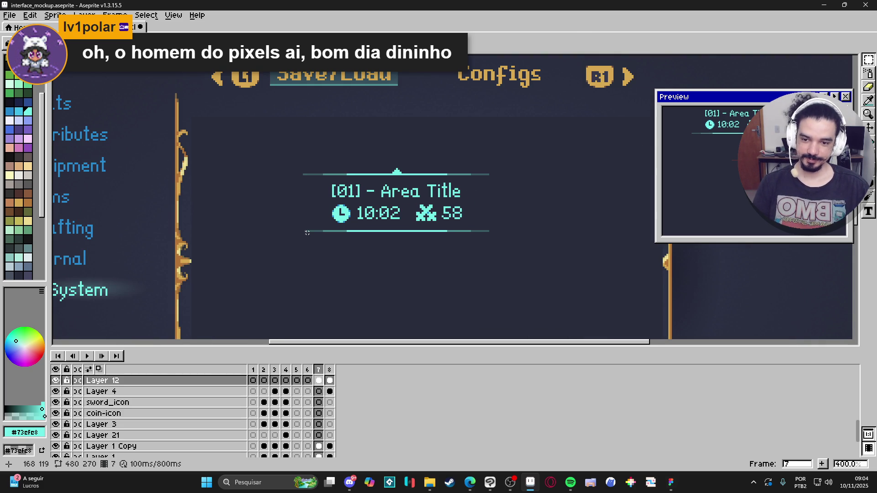
mouse_move(304, 231)
mouse_down()
mouse_move(462, 183)
mouse_move(490, 157)
mouse_up()
scroll(450, 230, down, 1)
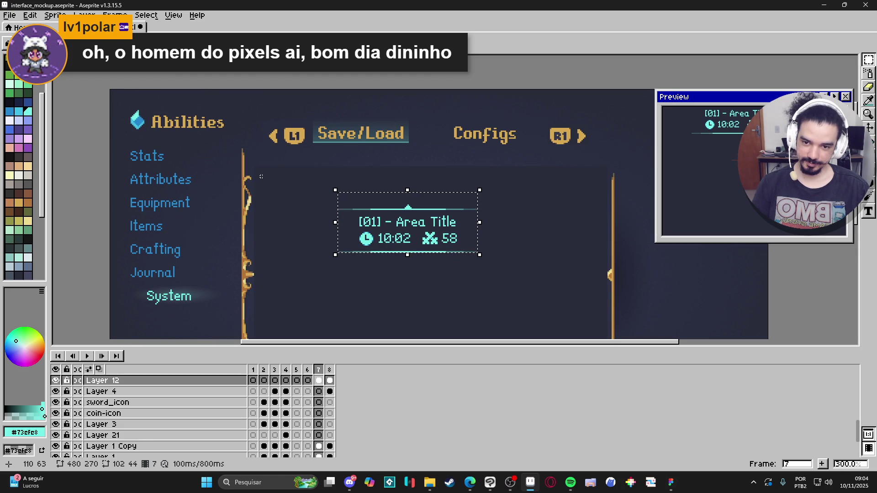
key(Up)
key(Up)
key(Up)
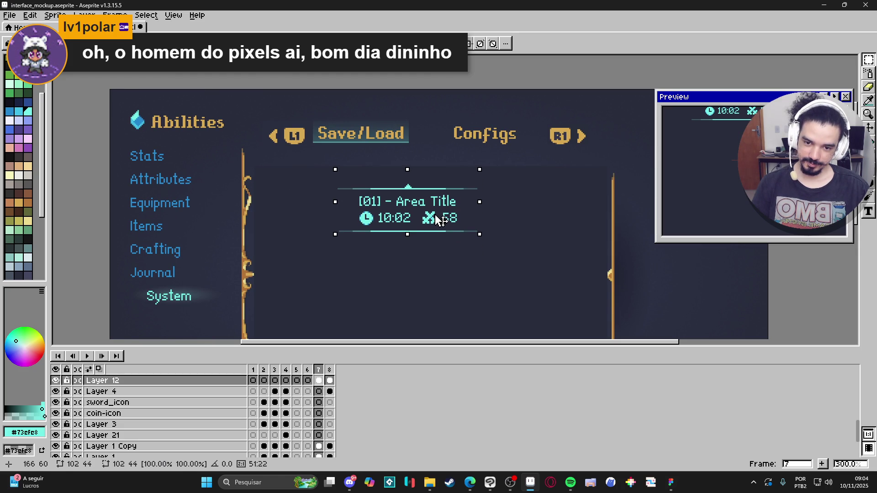
key(ctrl+d)
scroll(452, 233, down, 1)
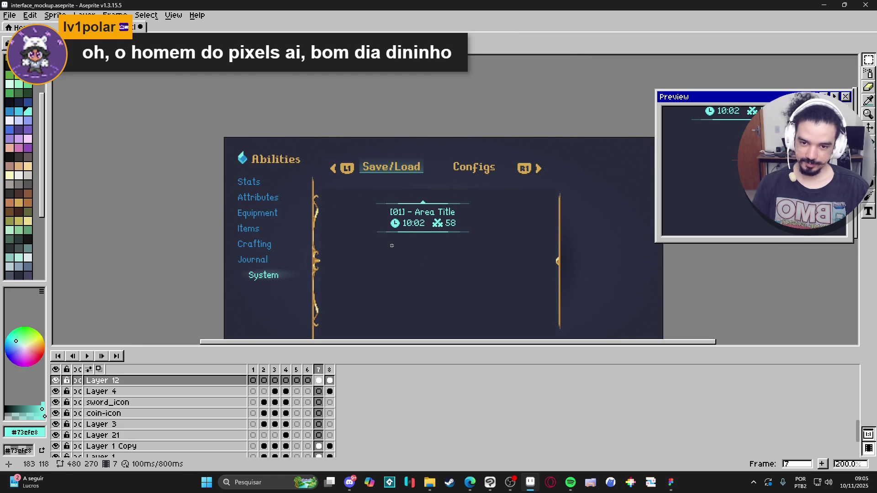
click(311, 372)
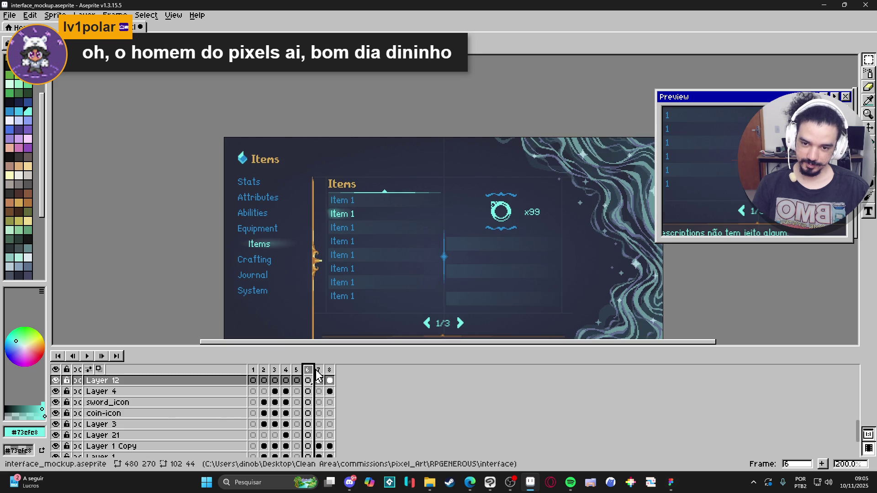
click(323, 373)
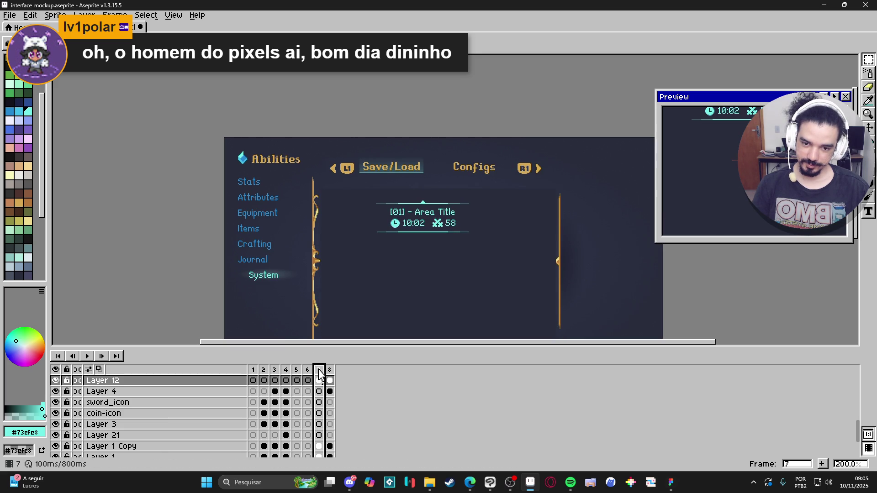
click(310, 373)
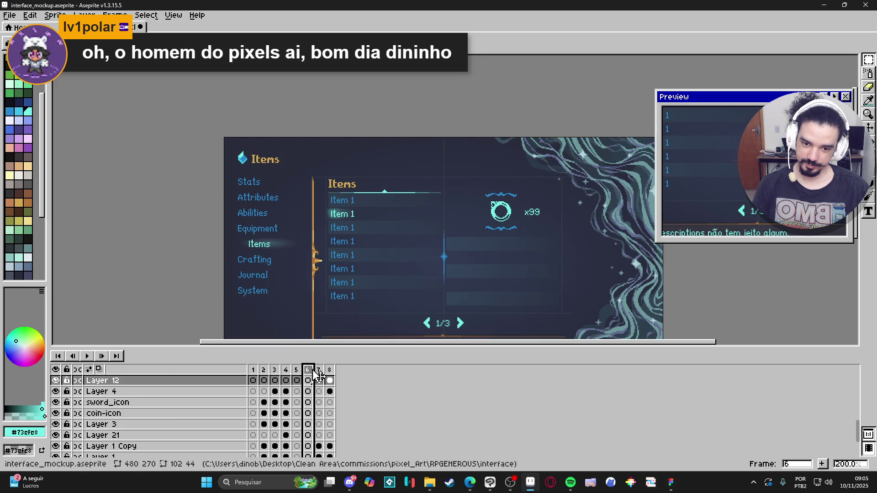
click(320, 373)
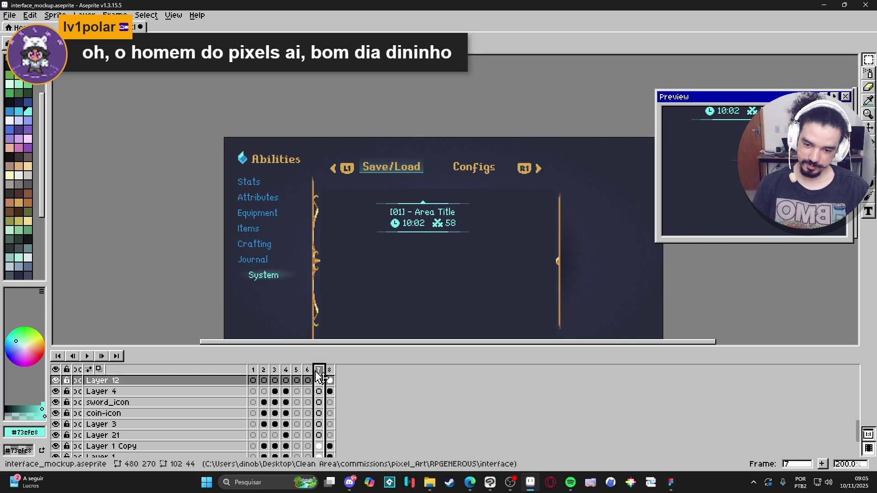
key(Left)
click(319, 375)
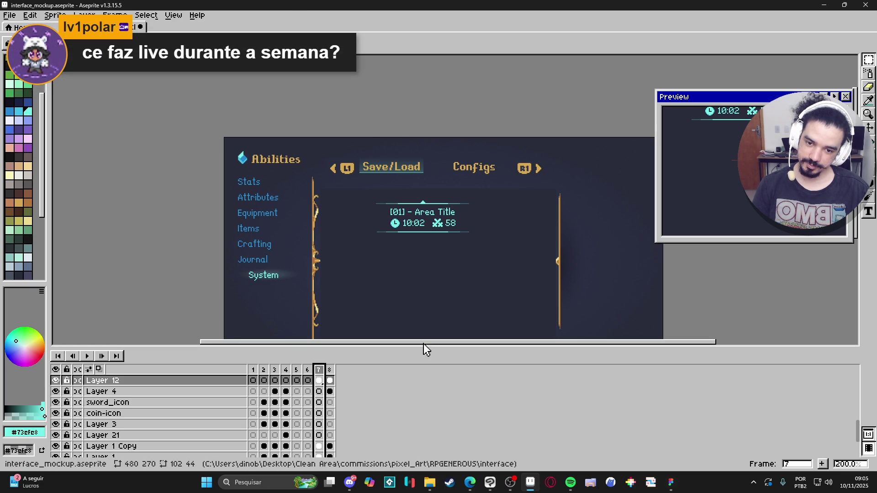
- Save interface_mockup.aseprite with the divider-framed save slot
drag(420, 251, 401, 171)
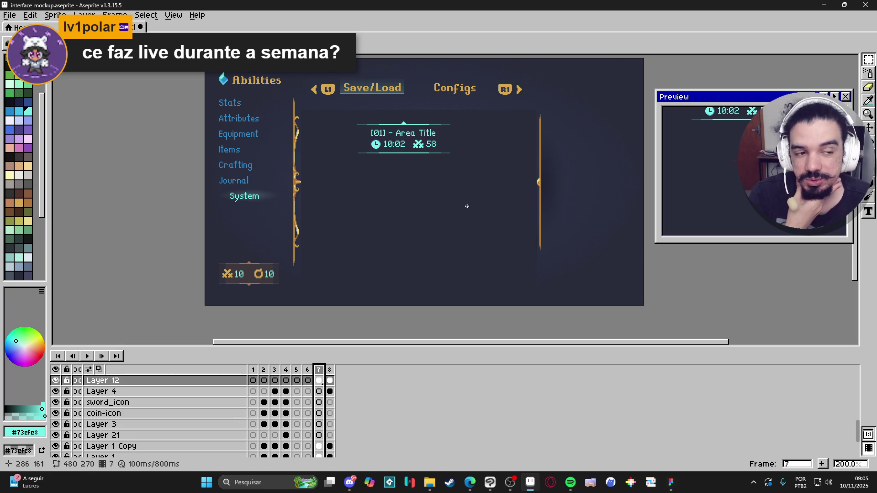
scroll(434, 192, up, 1)
scroll(419, 165, down, 1)
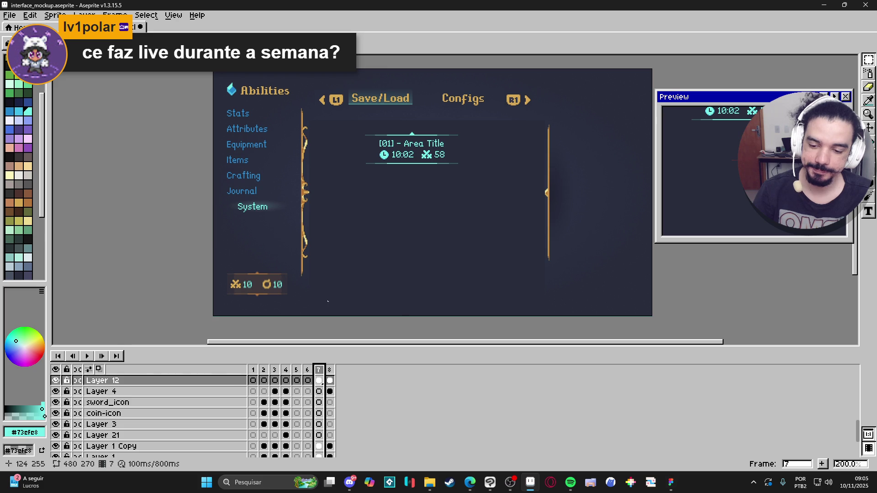
click(56, 380)
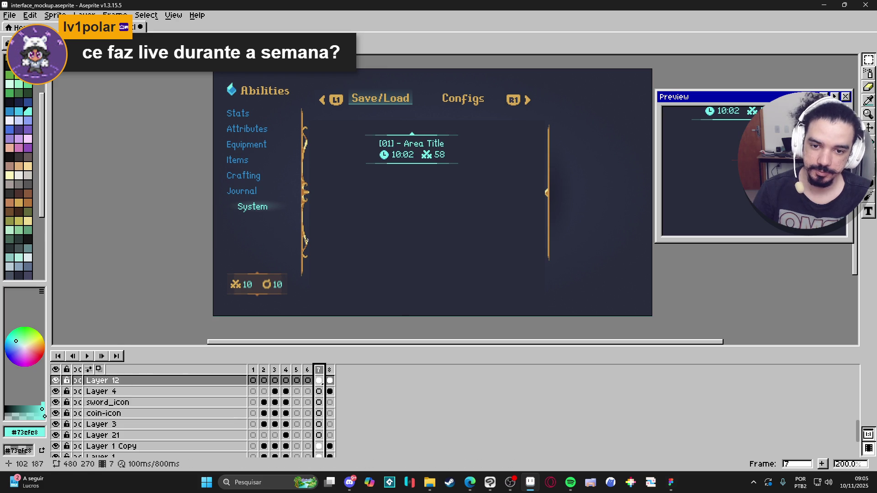
key(ctrl+s)
scroll(394, 134, up, 1)
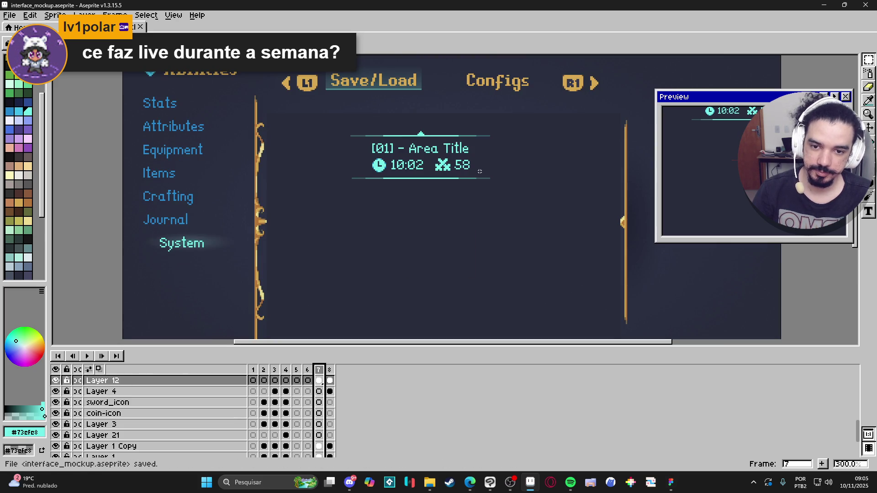
scroll(402, 237, up, 2)
key(v)
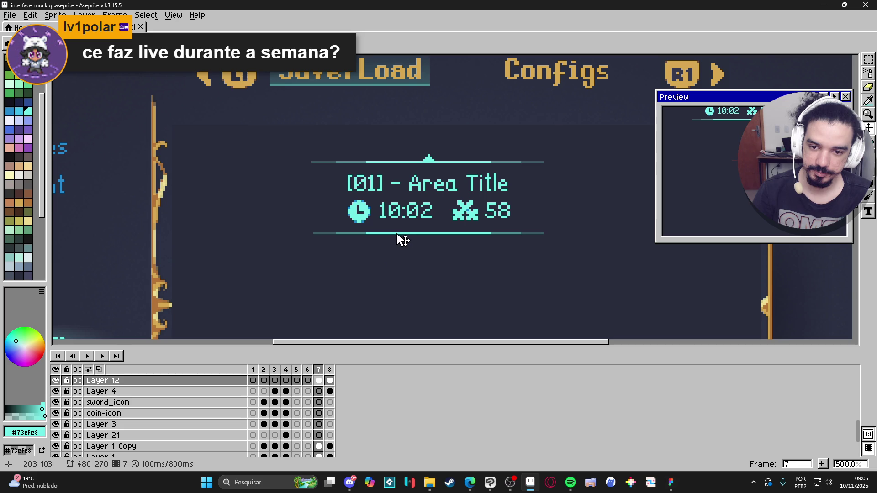
click(315, 393)
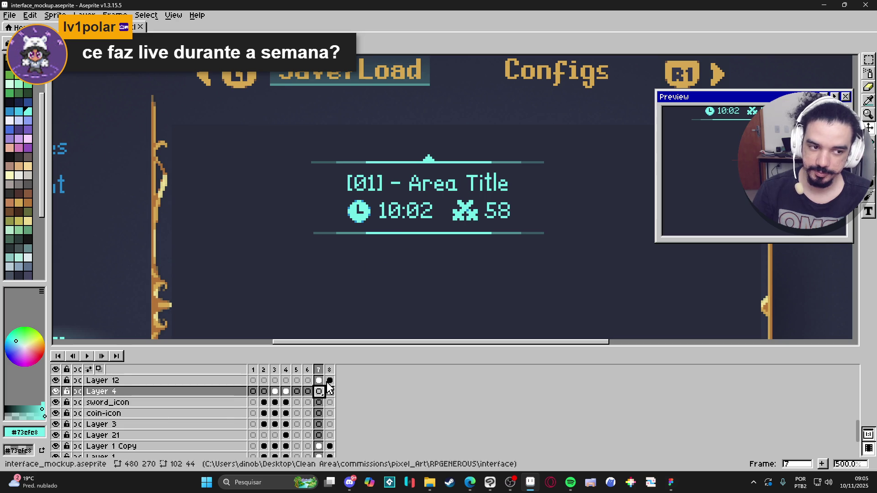
mouse_move(872, 63)
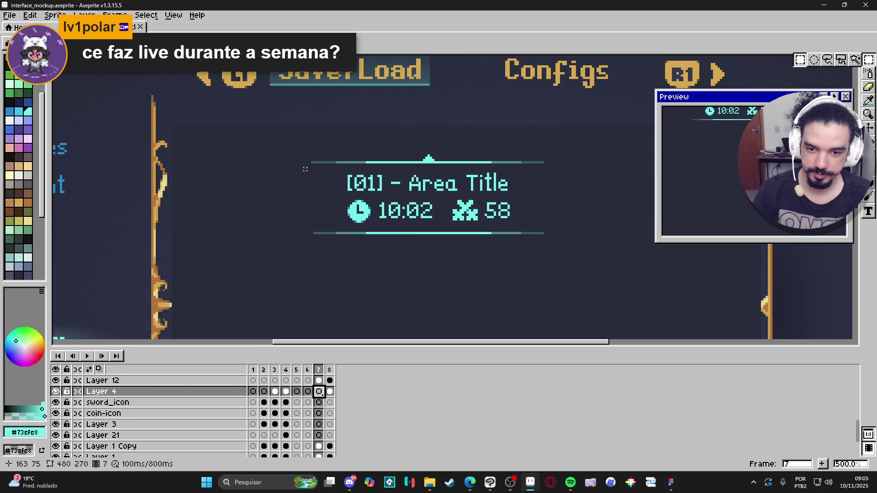
scroll(310, 166, down, 2)
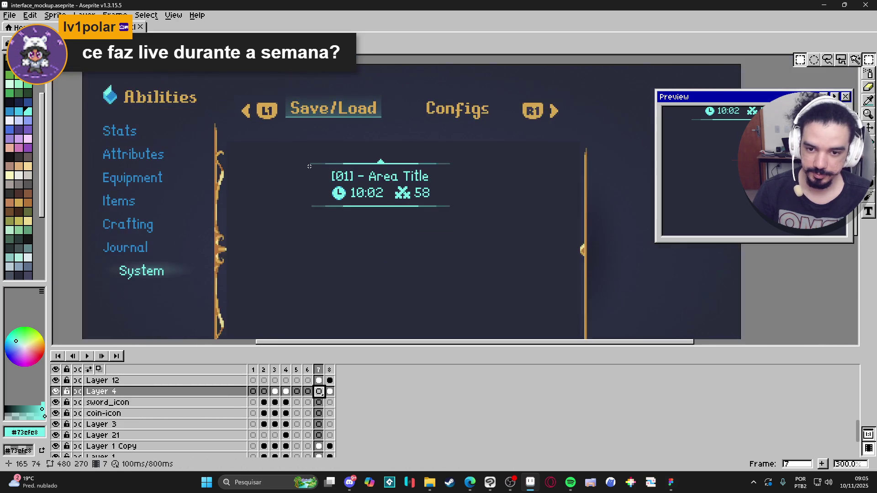
scroll(310, 167, up, 2)
mouse_move(312, 164)
mouse_down()
mouse_move(386, 201)
mouse_move(559, 232)
mouse_up()
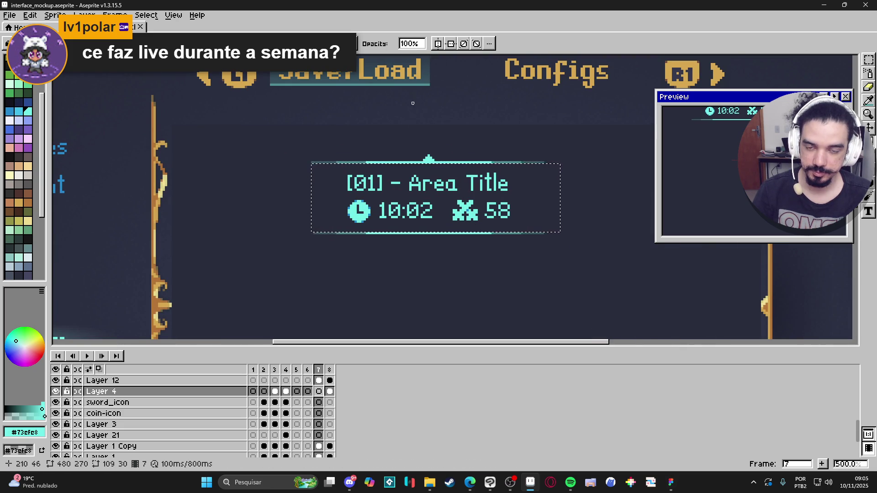
scroll(425, 155, down, 3)
scroll(350, 180, up, 1)
key(ctrl+d)
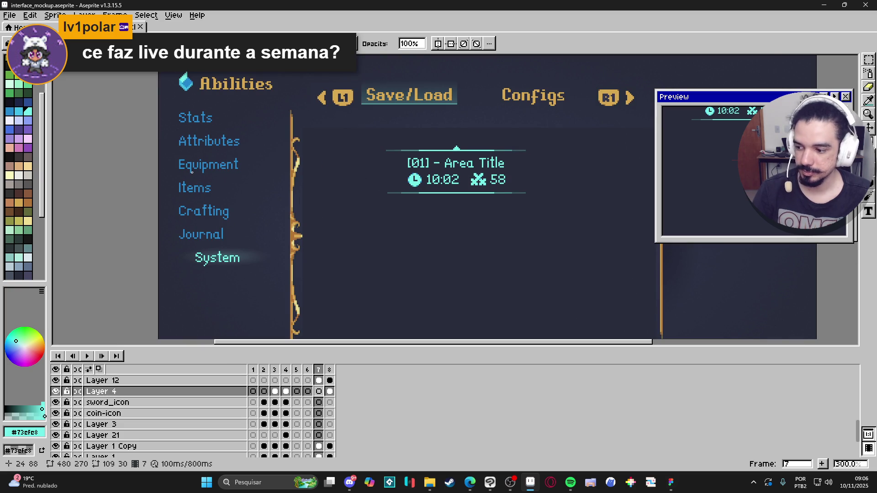
drag(191, 175, 210, 170)
key(ctrl+z)
key(ctrl+z)
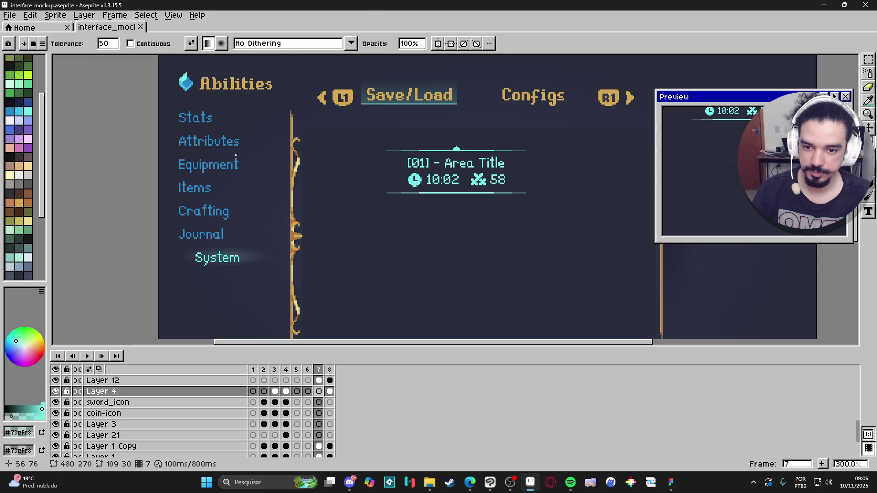
- Try horizontal and vertical gradient fills across the title box, undoing each attempt
drag(226, 169, 256, 170)
key(ctrl+z)
mouse_move(73, 191)
mouse_down()
mouse_move(358, 190)
mouse_move(233, 186)
mouse_move(249, 186)
mouse_up()
scroll(443, 217, down, 1)
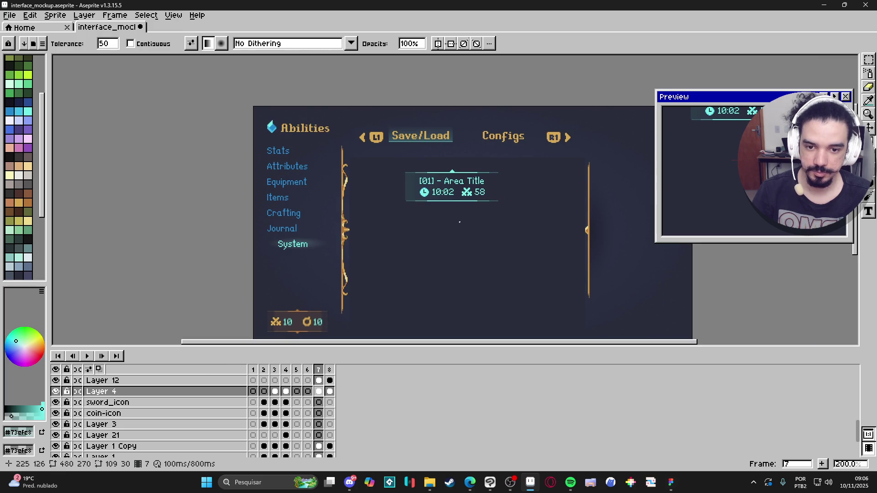
key(ctrl+z)
key(ctrl+y)
key(ctrl+z)
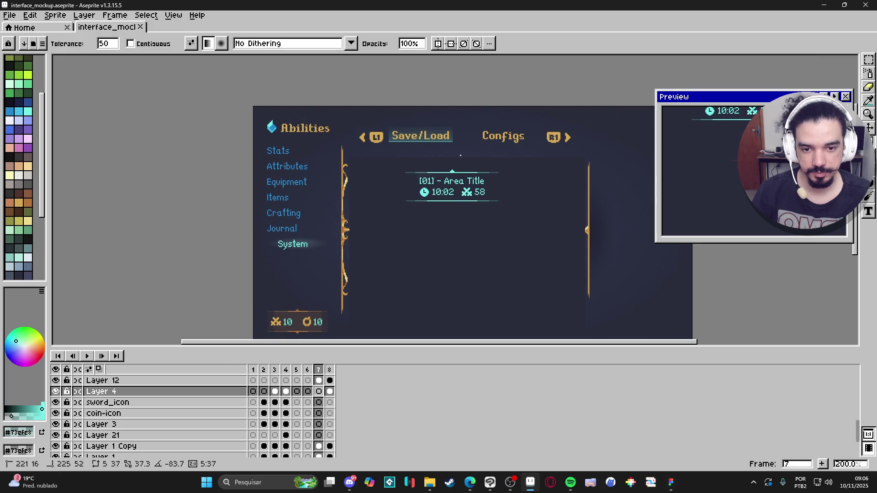
drag(461, 155, 456, 188)
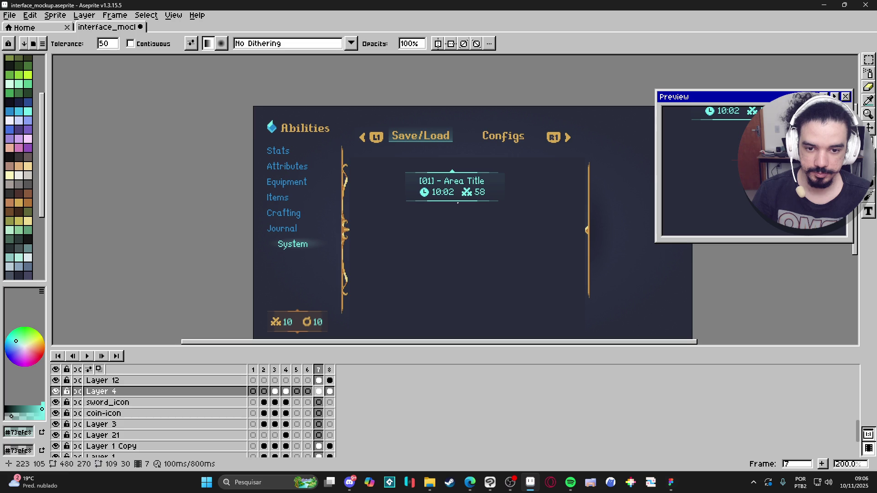
key(ctrl+z)
- Settle on a final horizontal teal gradient across the Area Title box
drag(442, 219, 443, 175)
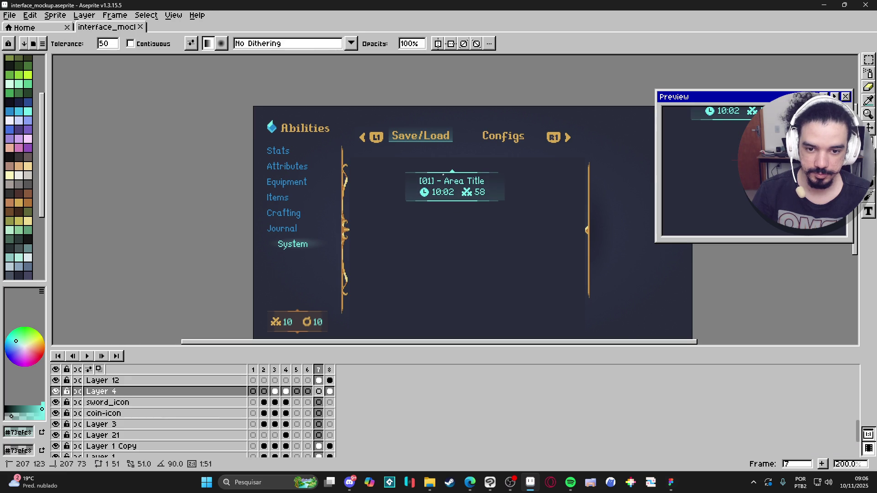
key(ctrl+z)
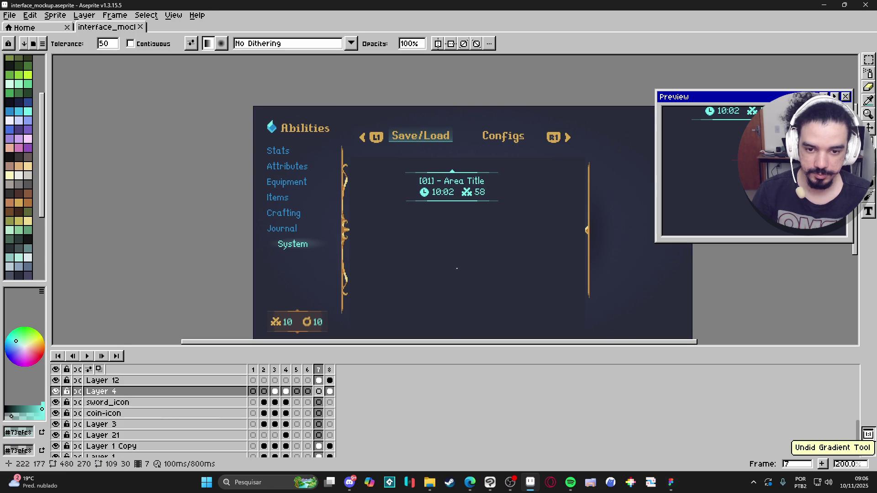
drag(452, 263, 452, 173)
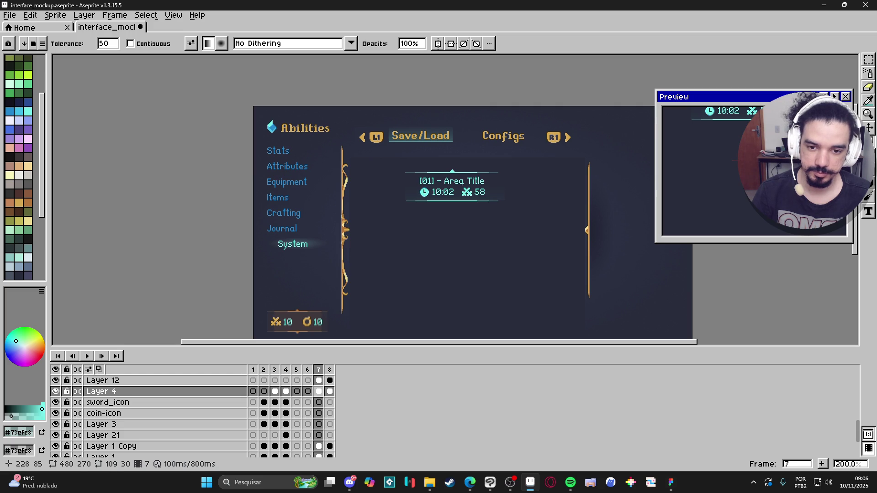
key(ctrl+z)
drag(290, 193, 334, 194)
key(ctrl+z)
mouse_move(189, 195)
mouse_down()
mouse_move(374, 190)
mouse_move(329, 186)
mouse_up()
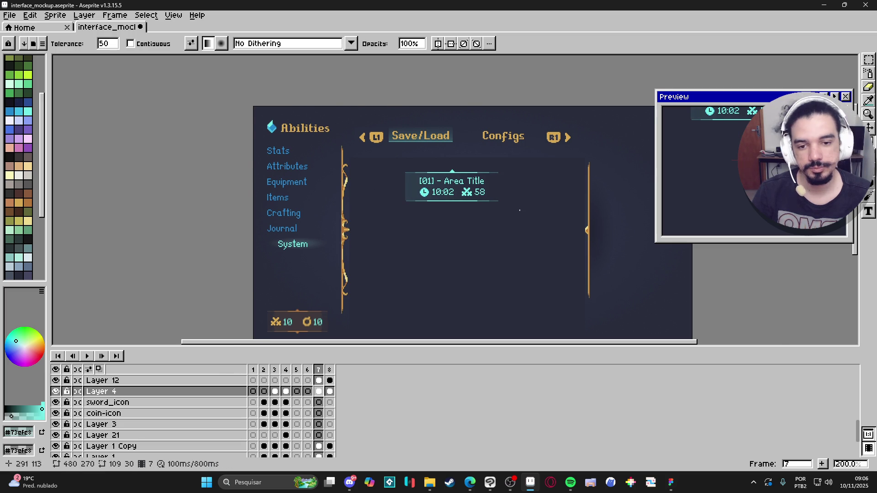
scroll(508, 209, up, 1)
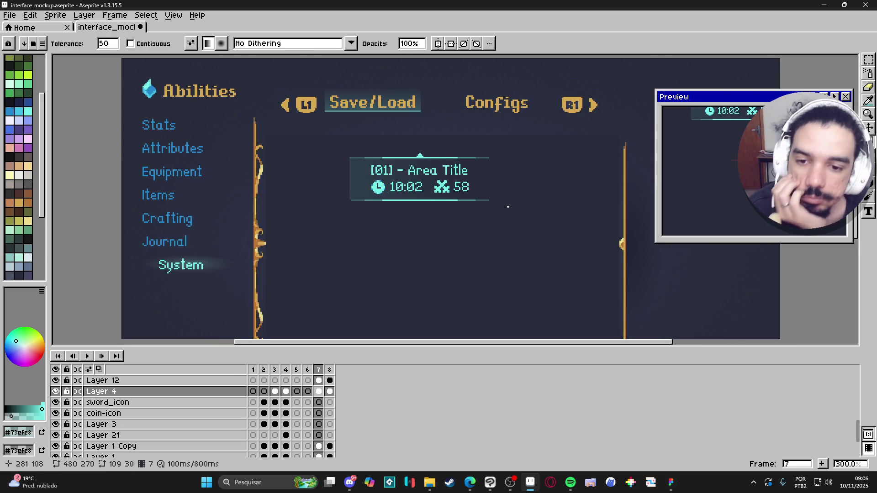
scroll(508, 207, up, 1)
scroll(507, 208, down, 2)
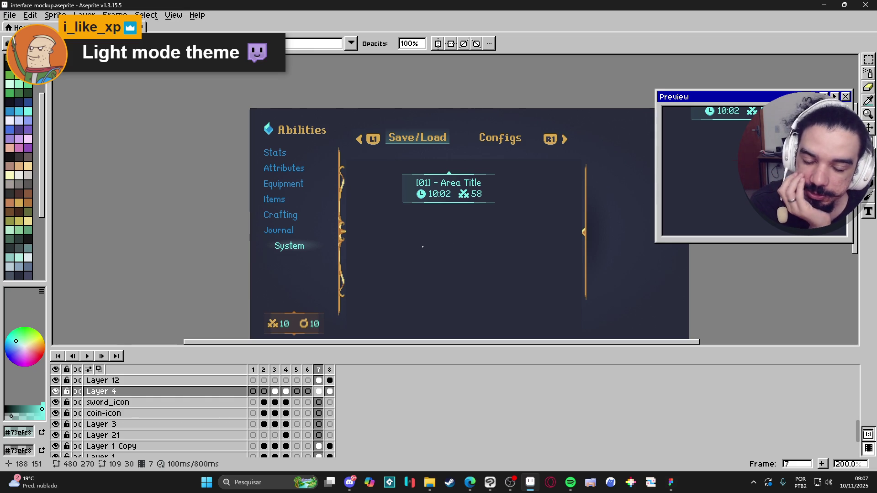
scroll(470, 246, up, 1)
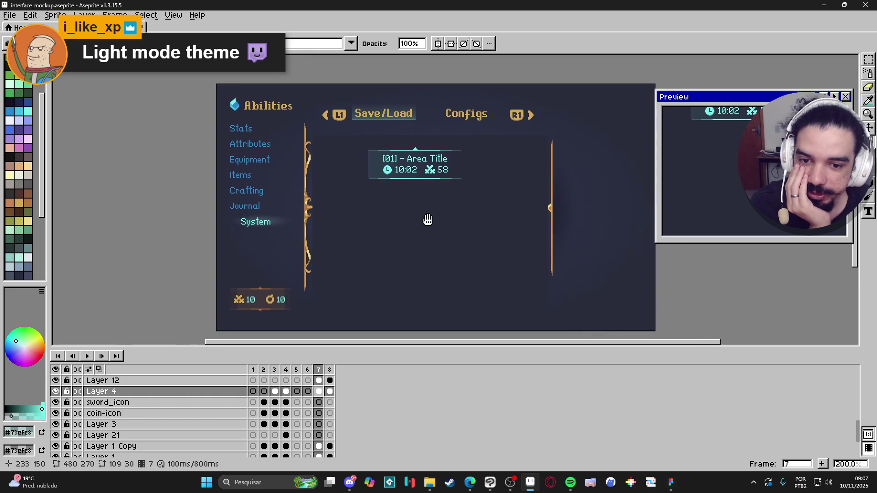
scroll(419, 208, down, 1)
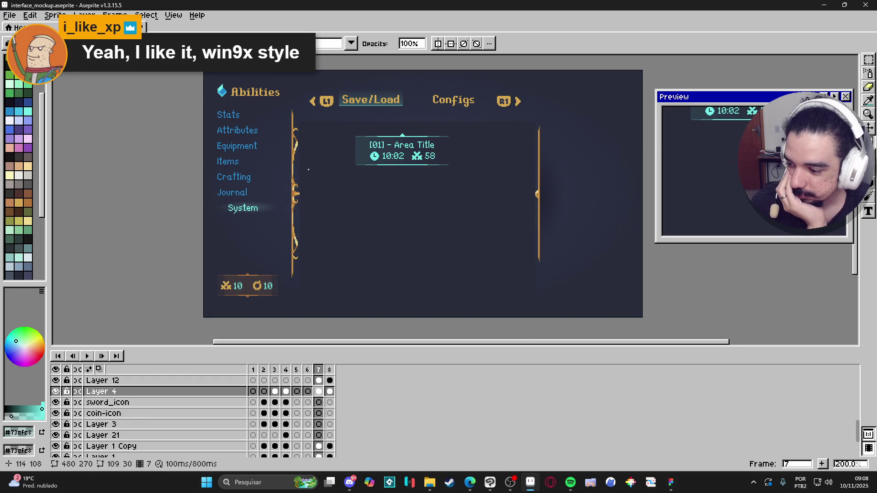
scroll(307, 180, up, 2)
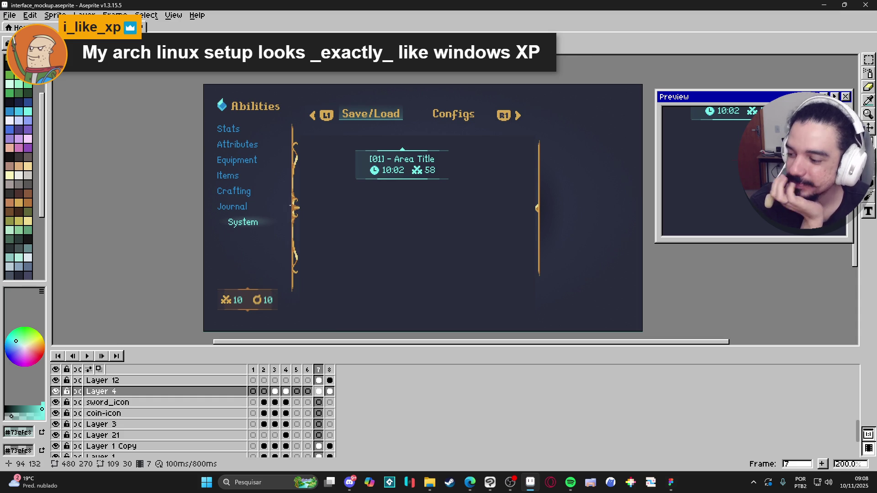
- On Layer 12, select and delete the panel's bottom divider line
scroll(421, 192, up, 4)
ctrl+click(431, 214)
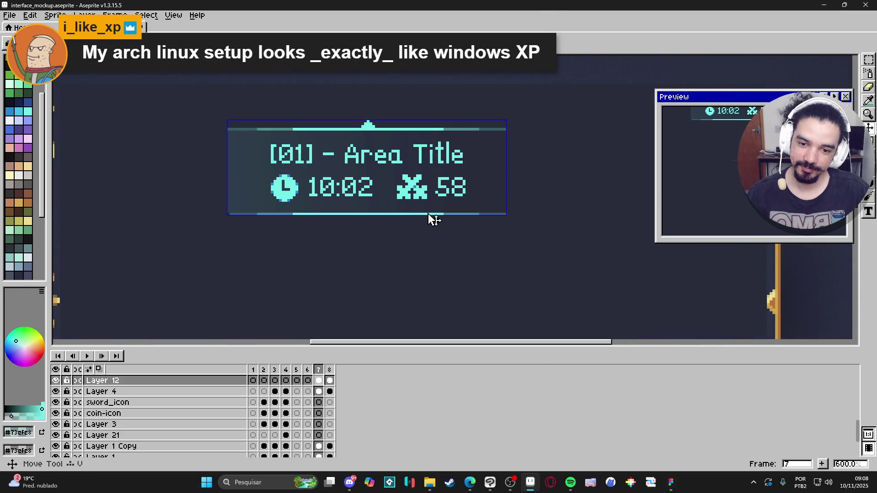
key(l)
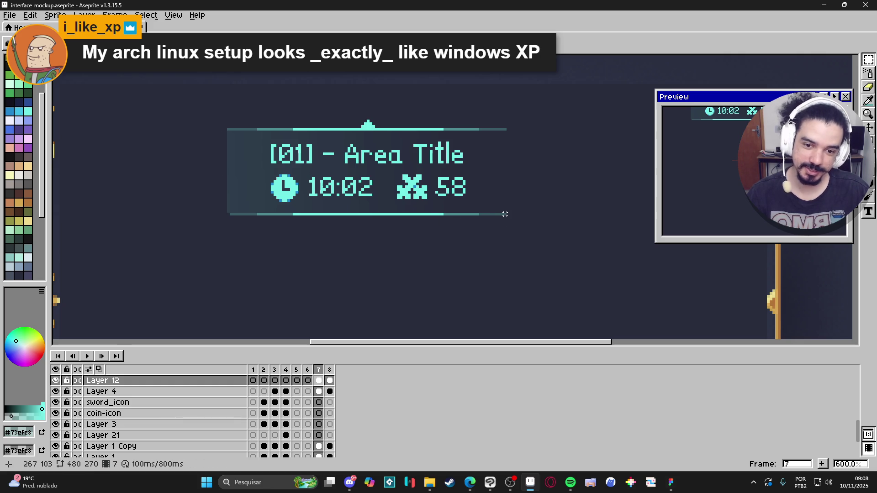
mouse_move(508, 215)
mouse_down()
mouse_move(196, 216)
mouse_move(196, 229)
mouse_up()
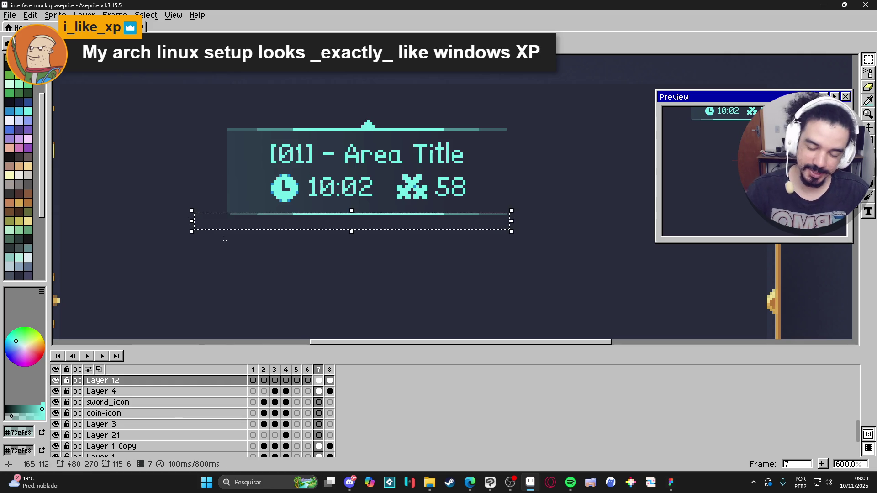
key(ctrl+d)
scroll(269, 213, up, 1)
scroll(269, 213, down, 2)
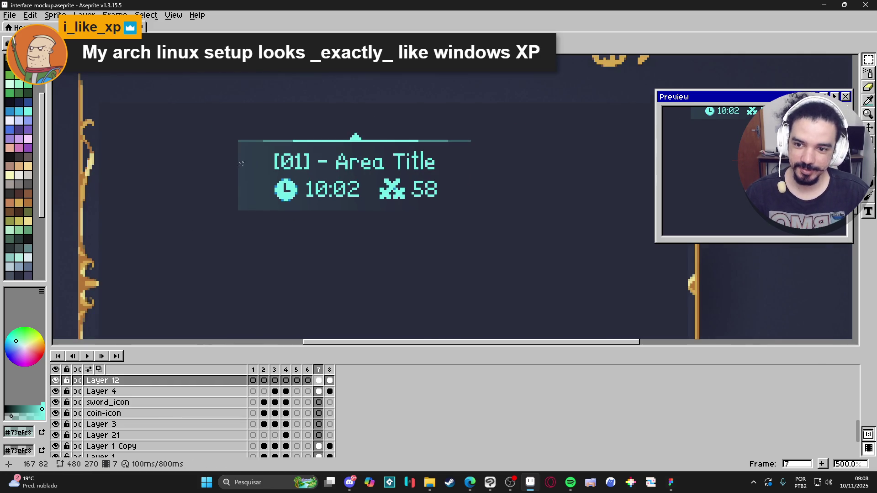
- Pick cyan #73efe8 and draw a vertical accent bar down the panel's left edge
key(b)
scroll(289, 139, up, 1)
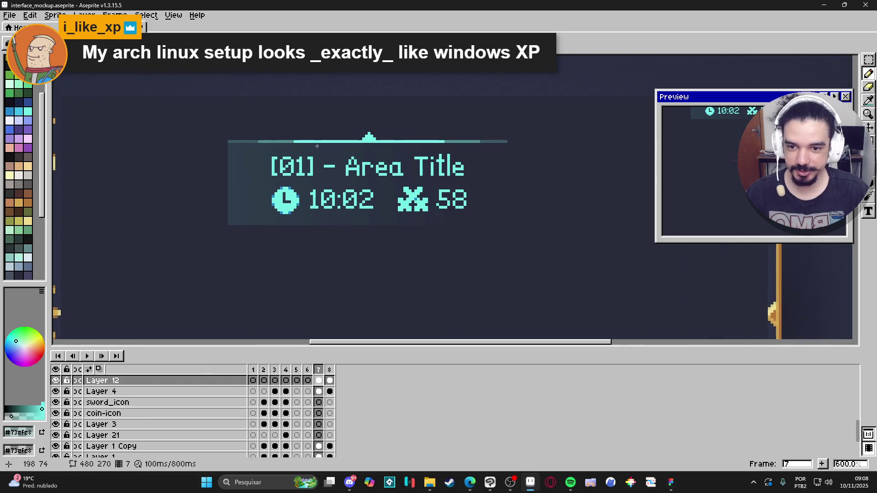
alt+click(327, 138)
scroll(242, 146, up, 1)
drag(224, 142, 225, 245)
scroll(287, 249, down, 5)
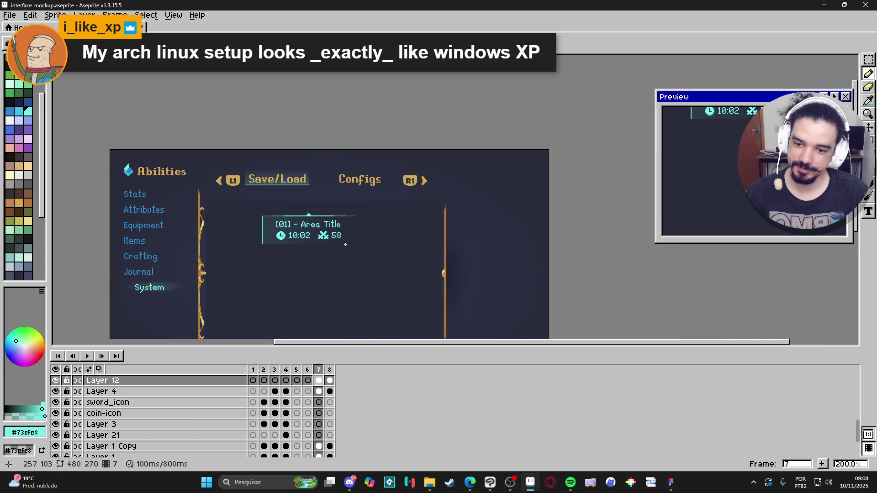
scroll(346, 244, down, 1)
scroll(329, 246, up, 2)
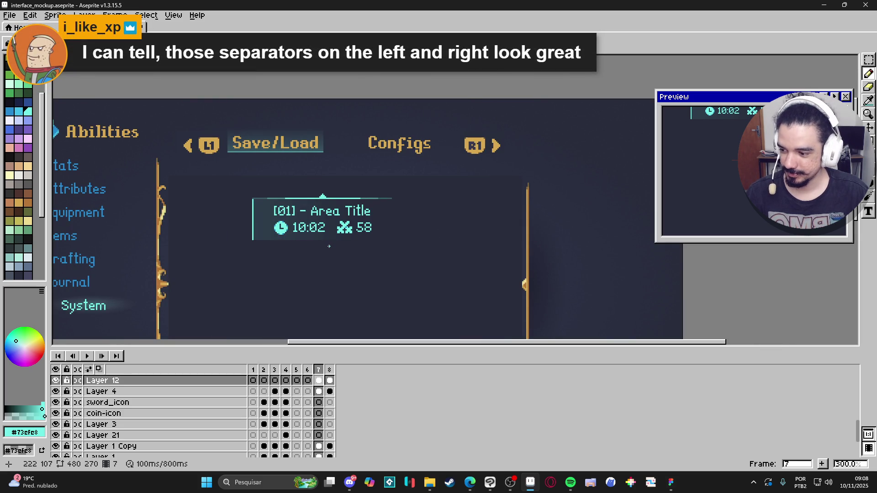
drag(295, 245, 303, 245)
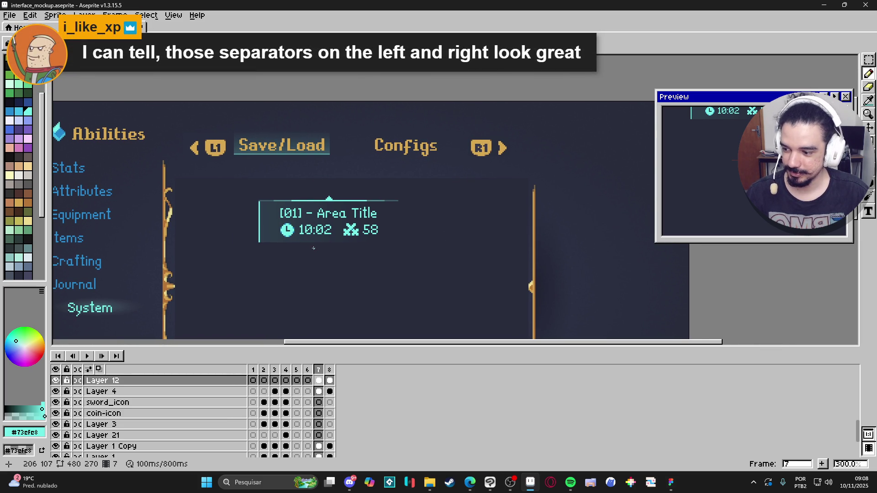
scroll(320, 252, down, 1)
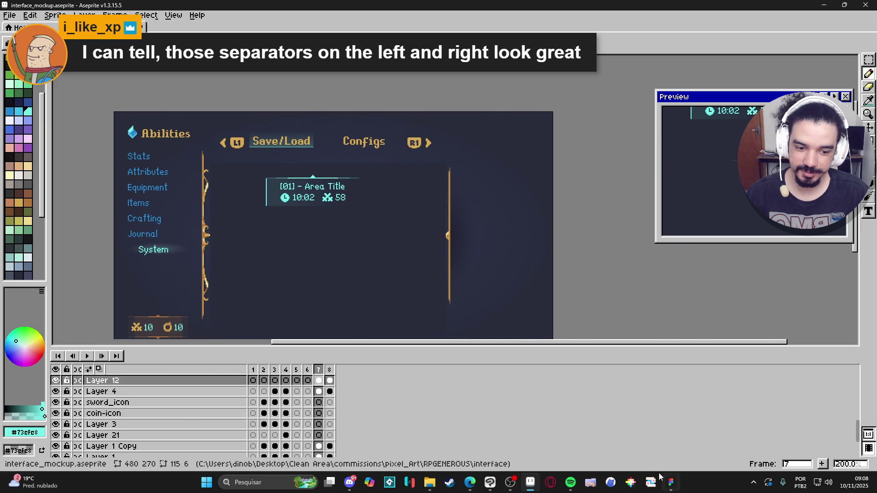
mouse_move(283, 232)
mouse_down()
mouse_move(293, 225)
mouse_move(282, 215)
mouse_move(285, 204)
mouse_up()
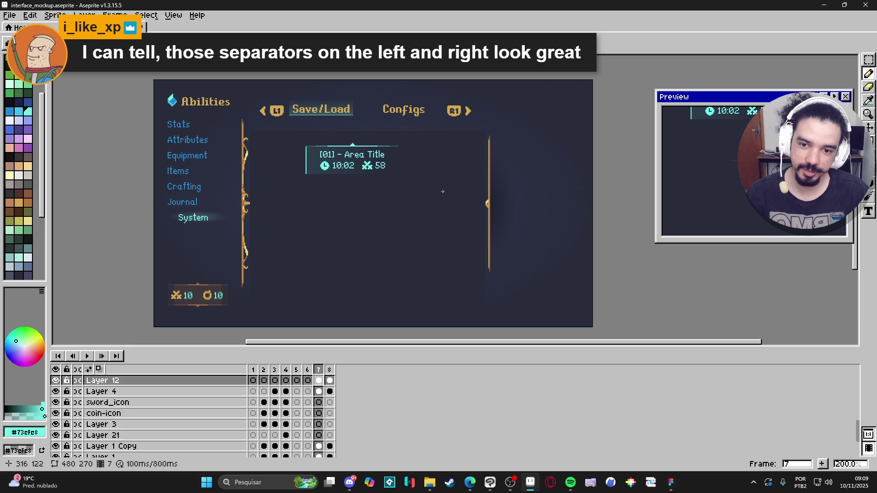
- Deselect the Save/Load text in Figma, scroll across the reference frames, then return to Aseprite
key(alt+Tab)
scroll(420, 306, up, 3)
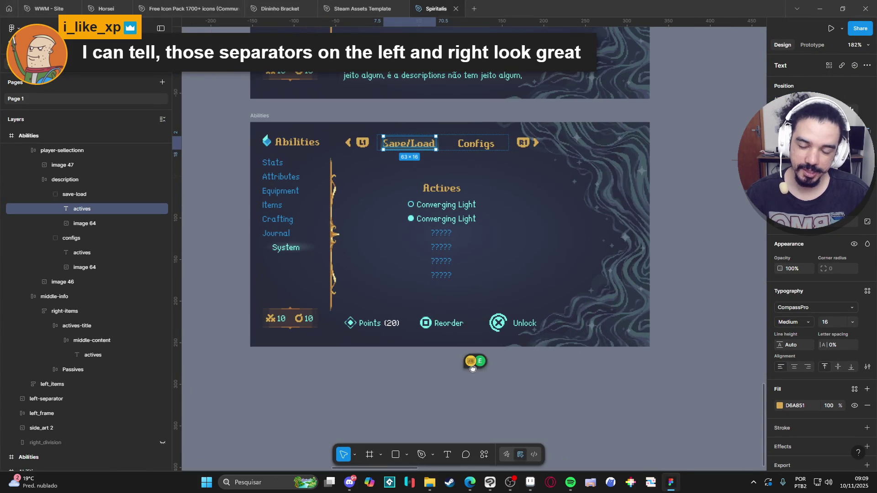
click(230, 171)
scroll(231, 170, up, 8)
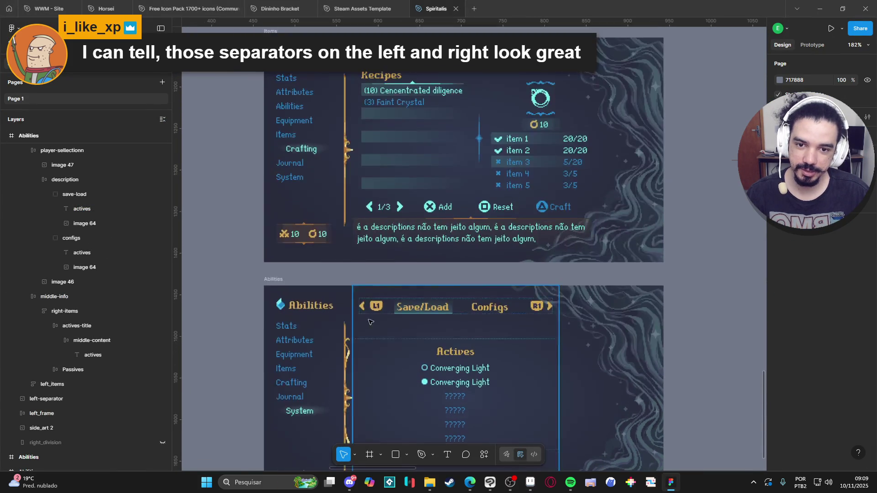
scroll(429, 244, down, 3)
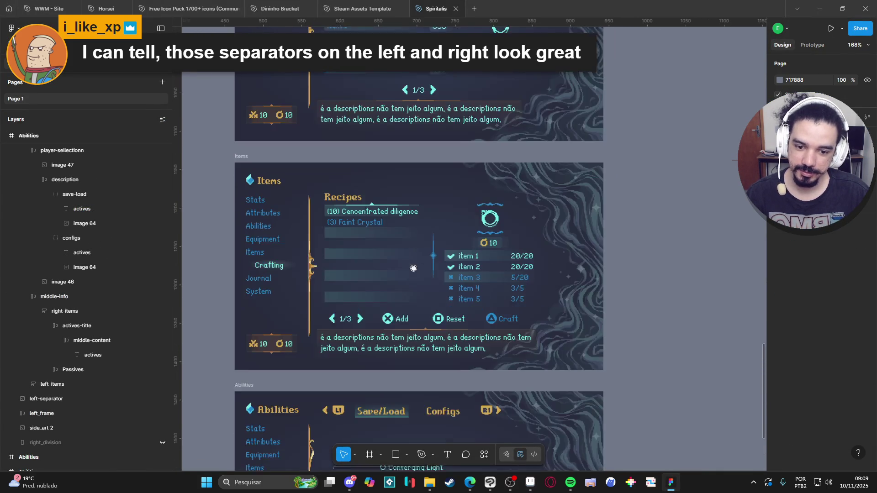
ctrl+scroll(425, 255, up, 2)
scroll(450, 183, up, 5)
scroll(450, 182, up, 5)
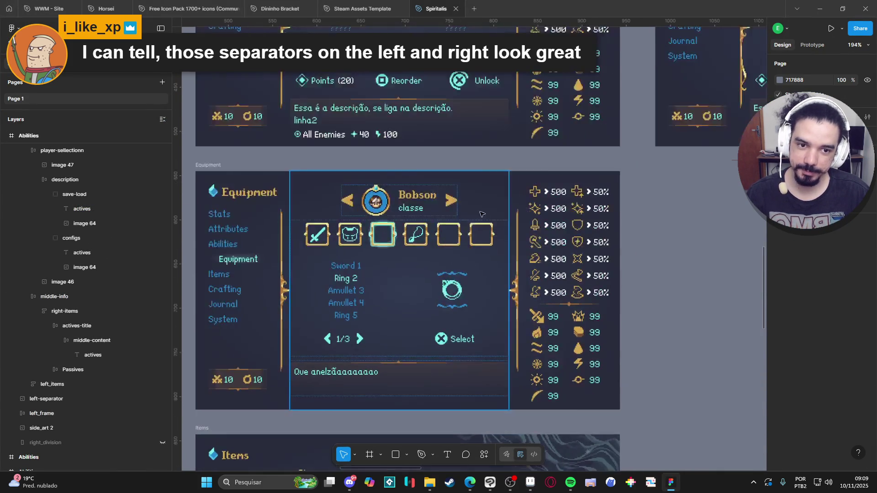
ctrl+scroll(456, 229, down, 6)
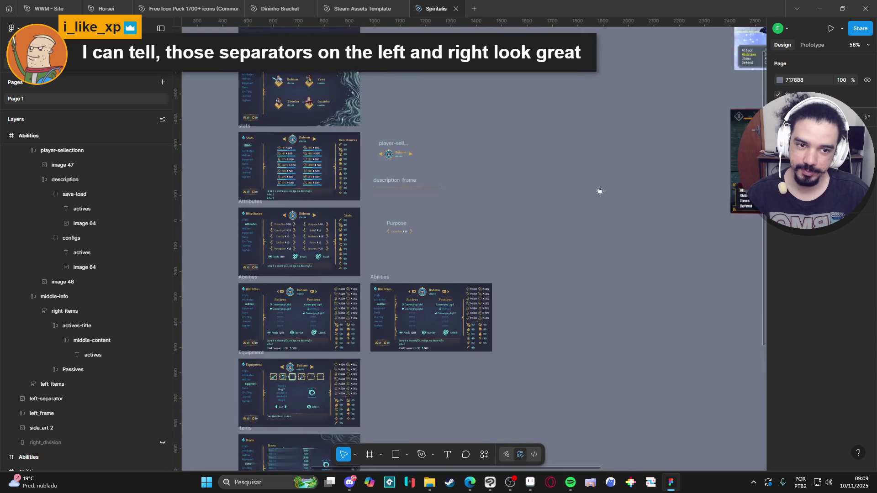
scroll(599, 190, right, 10)
ctrl+scroll(423, 245, up, 5)
ctrl+scroll(424, 245, up, 2)
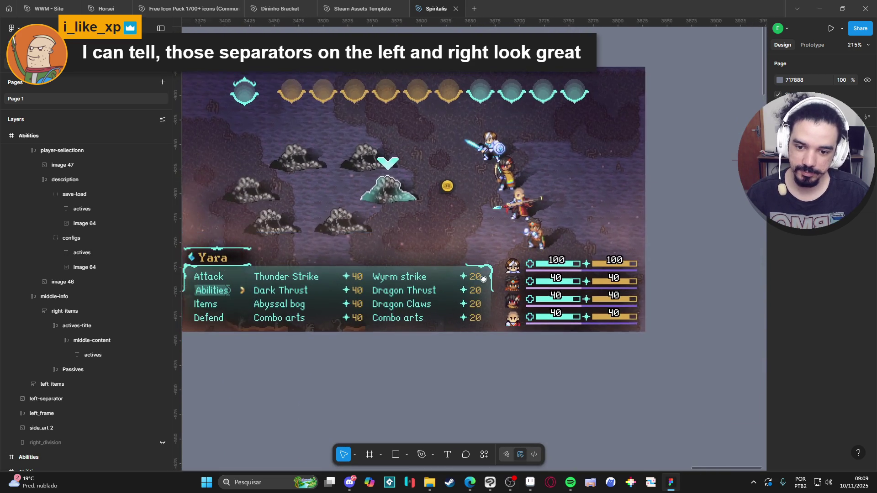
scroll(495, 405, left, 2)
ctrl+scroll(460, 378, up, 2)
ctrl+scroll(475, 395, down, 1)
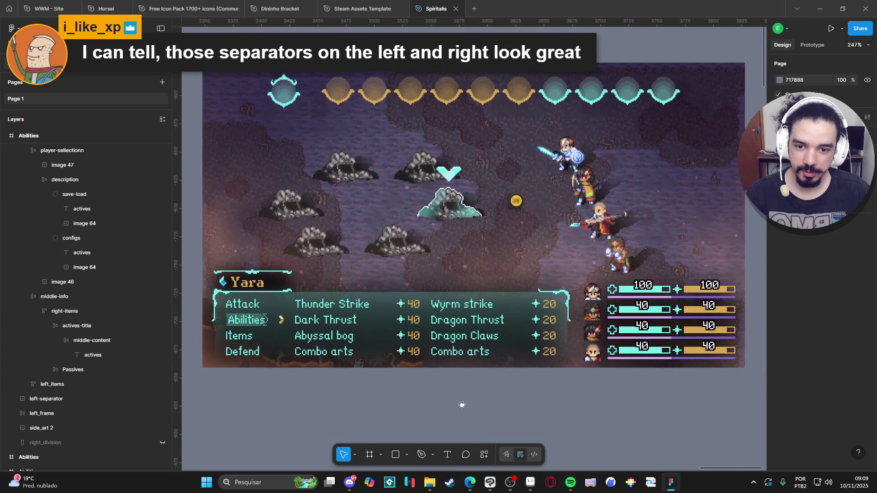
ctrl+scroll(327, 382, down, 6)
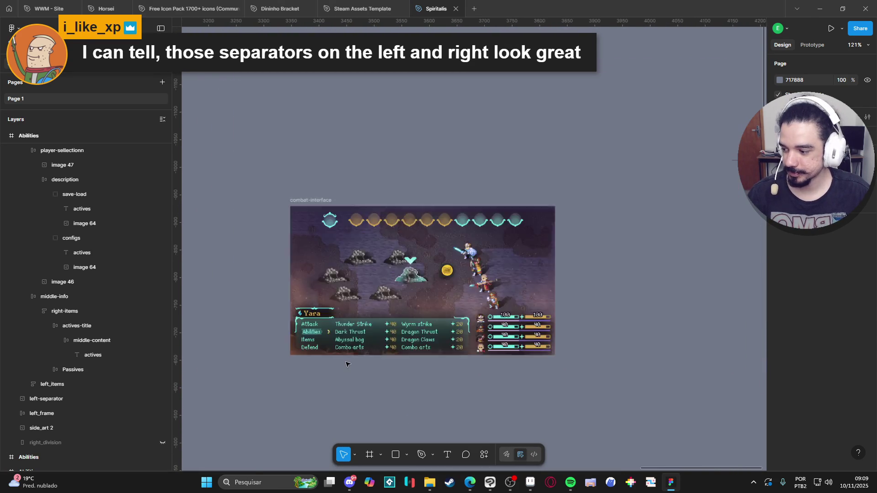
scroll(441, 280, down, 5)
scroll(536, 318, left, 4)
scroll(508, 298, left, 3)
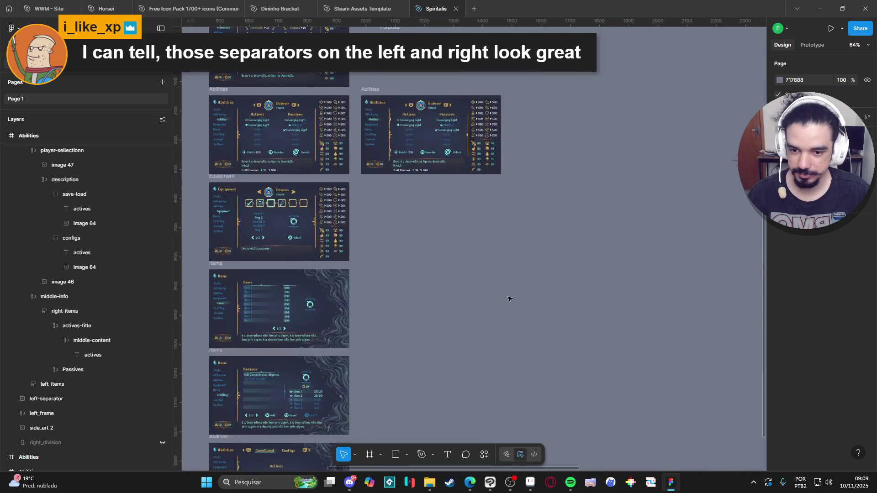
ctrl+scroll(528, 209, up, 5)
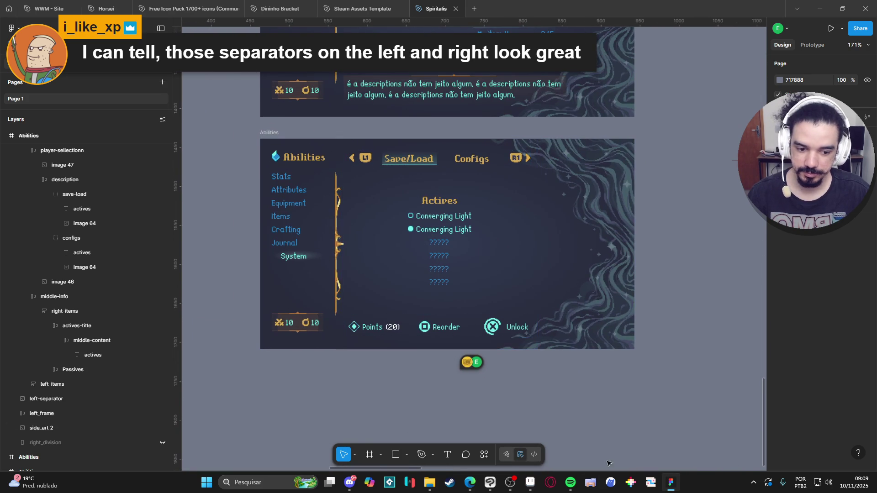
click(530, 482)
- Zoom in and out on the [01] - Area Title slot, then bring up Discord
scroll(333, 141, up, 3)
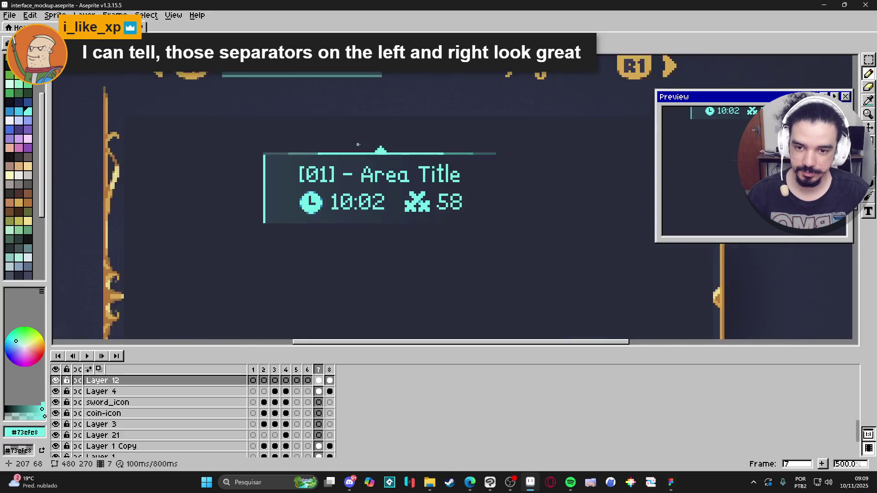
scroll(379, 159, down, 1)
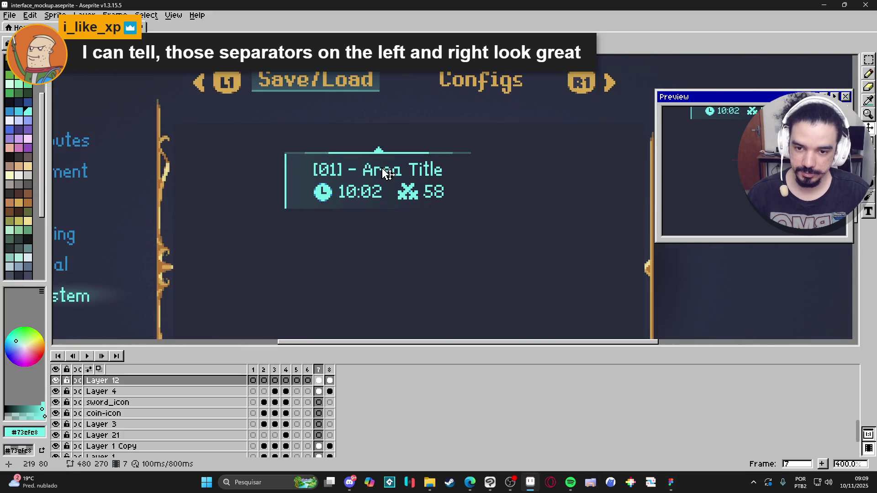
scroll(368, 192, down, 2)
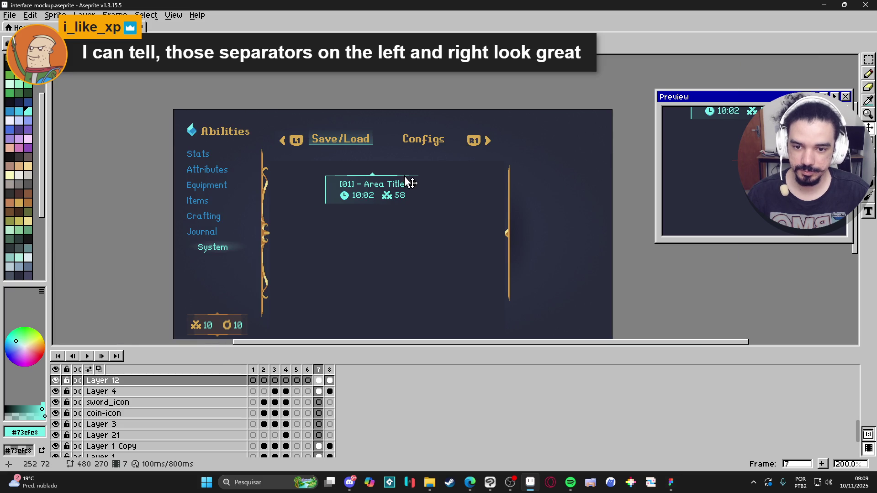
scroll(408, 182, up, 2)
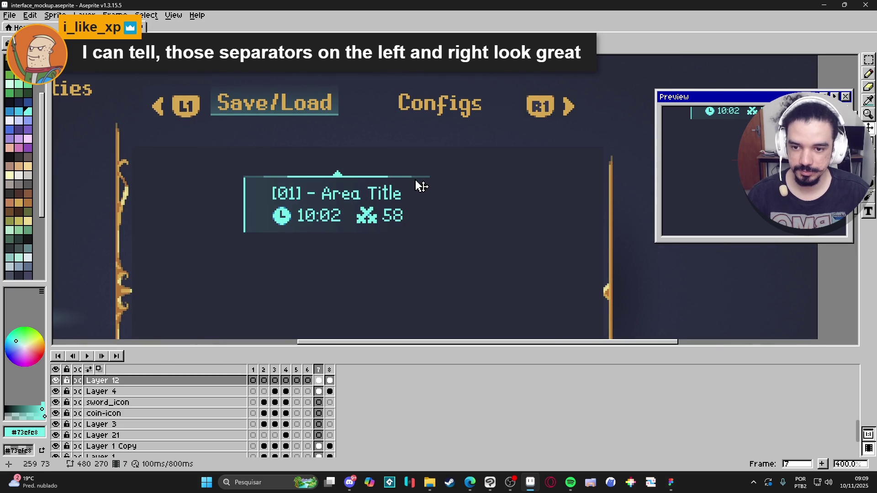
scroll(419, 186, down, 2)
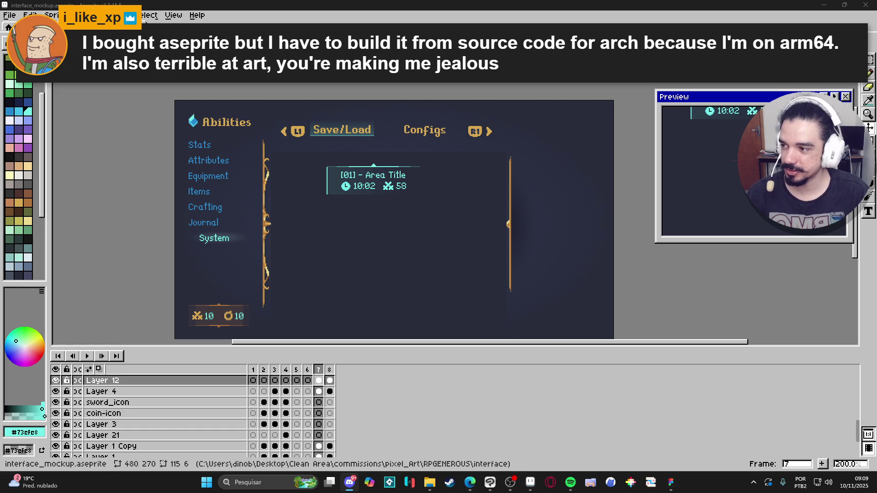
click(350, 482)
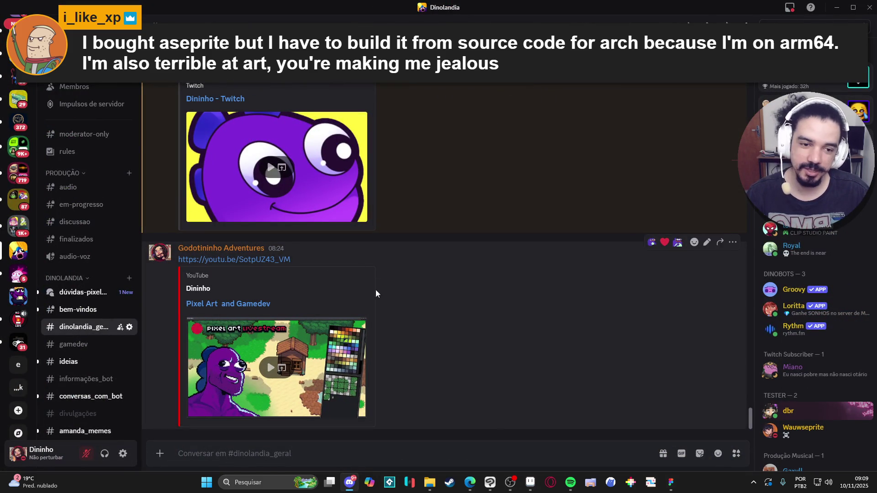
- Read the #feedback_artistico channel in Discord, then minimize Discord
scroll(87, 296, down, 6)
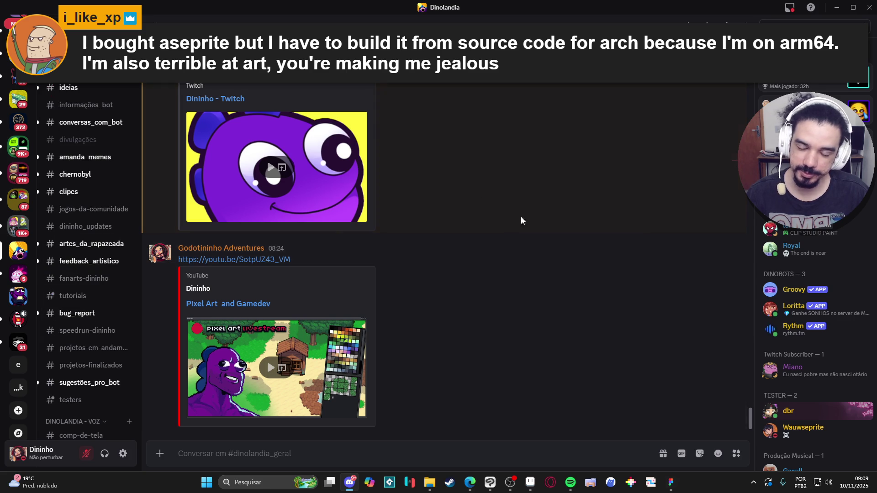
click(70, 264)
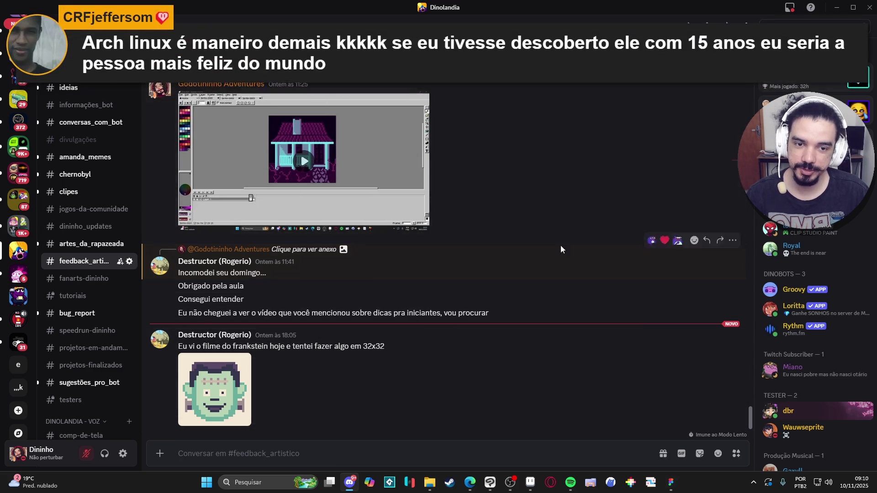
click(838, 6)
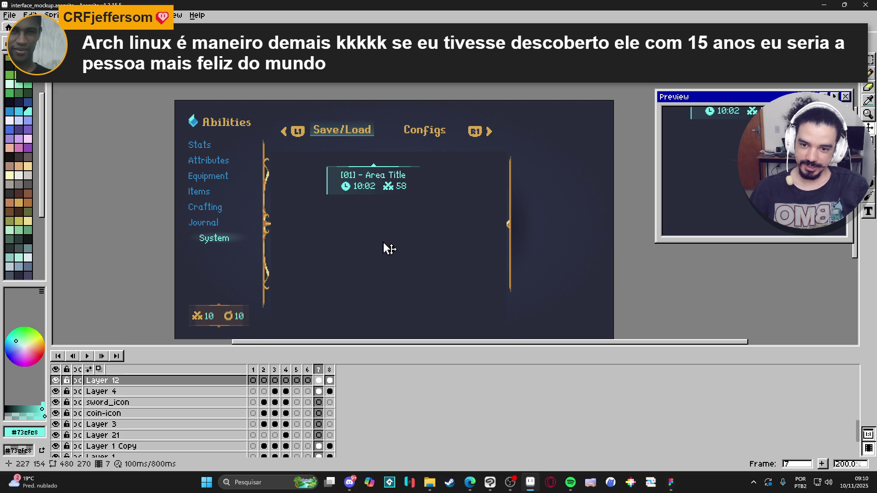
- Zoom in on the save slot's top-left corner and take the Pencil to extend the cyan border
scroll(390, 249, down, 1)
scroll(383, 228, up, 2)
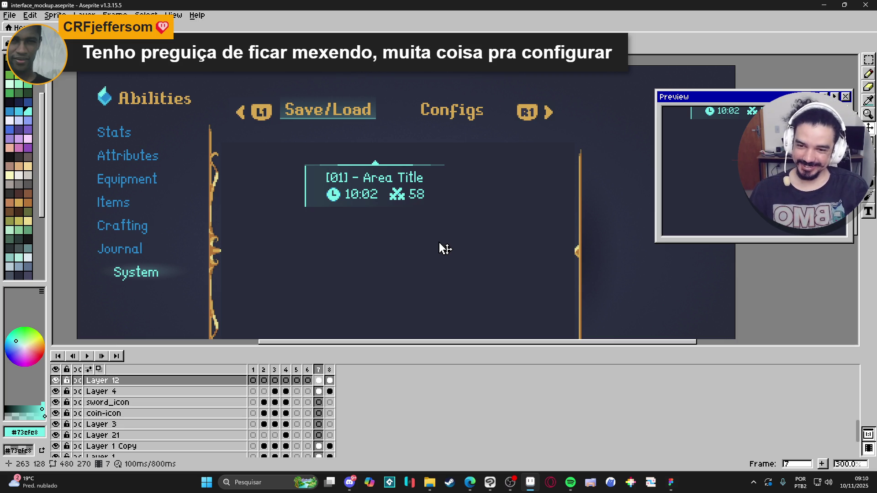
scroll(373, 169, up, 3)
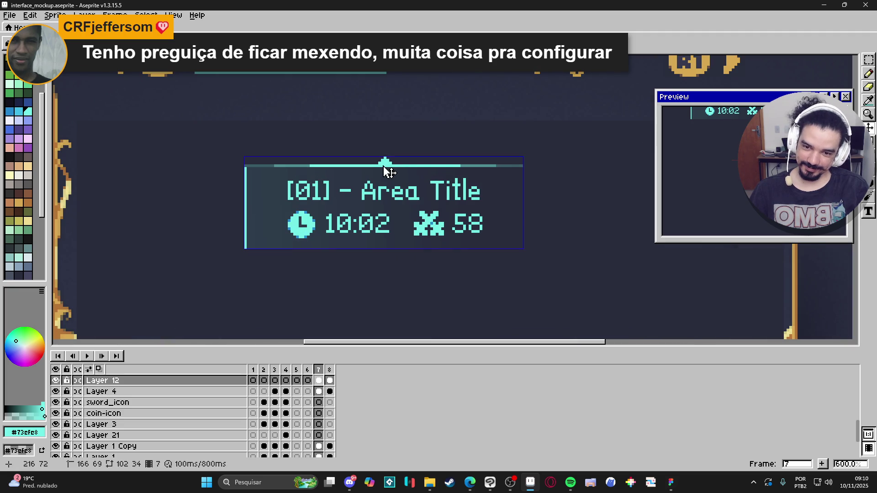
key(b)
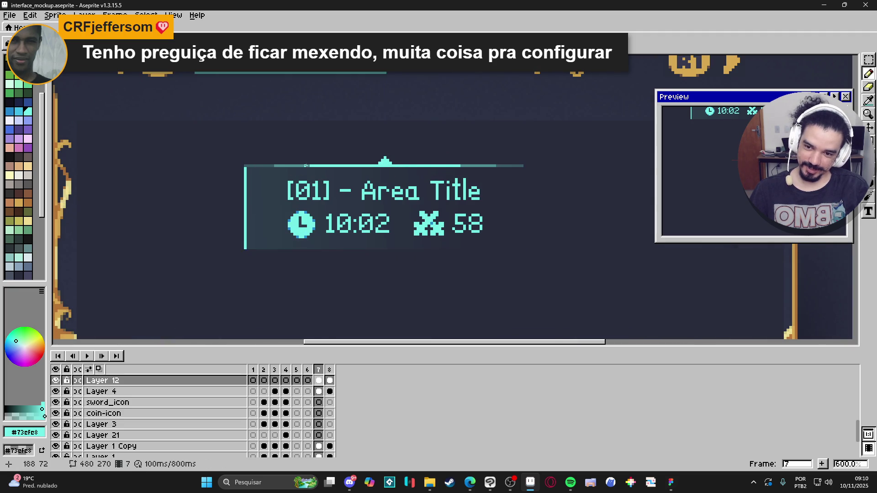
scroll(306, 165, up, 3)
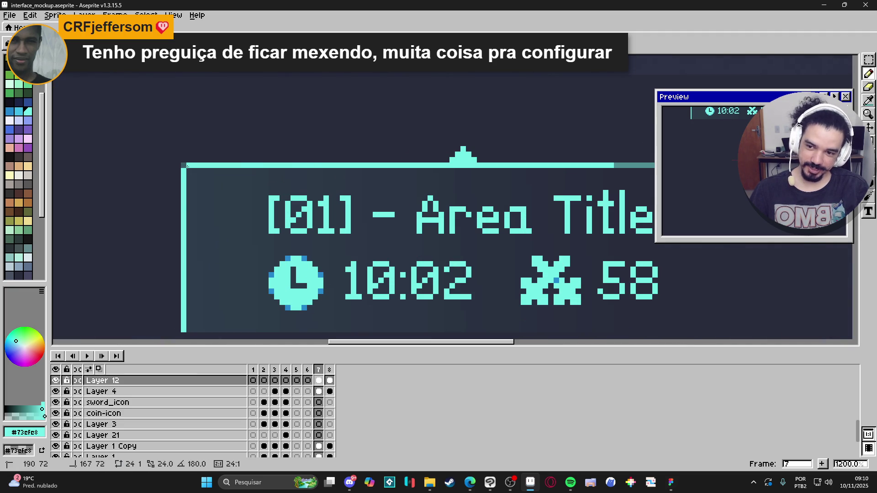
scroll(200, 172, down, 5)
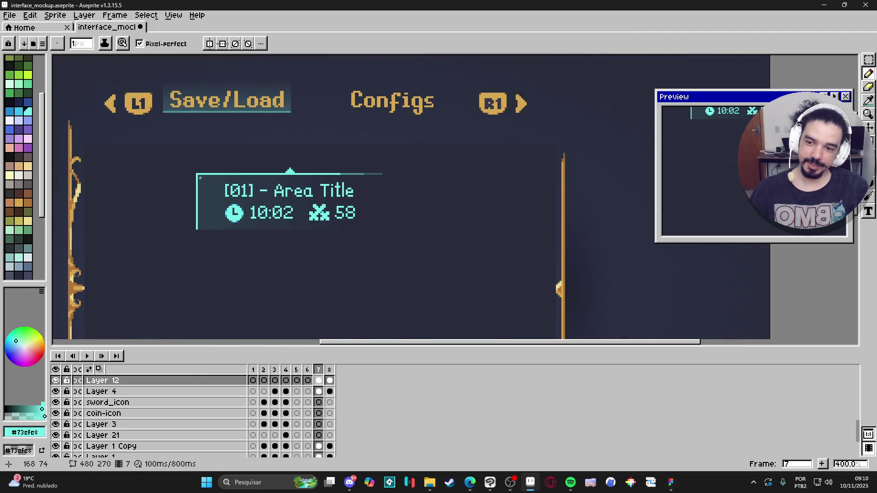
scroll(200, 178, up, 3)
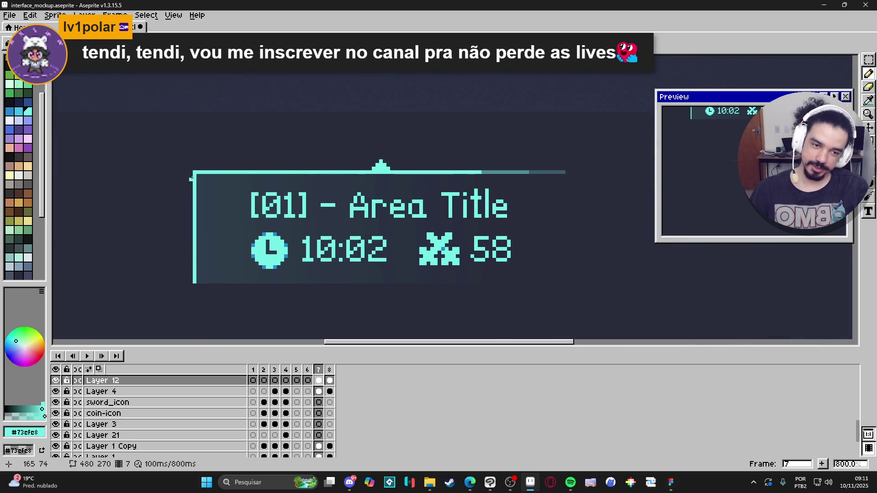
scroll(202, 170, down, 3)
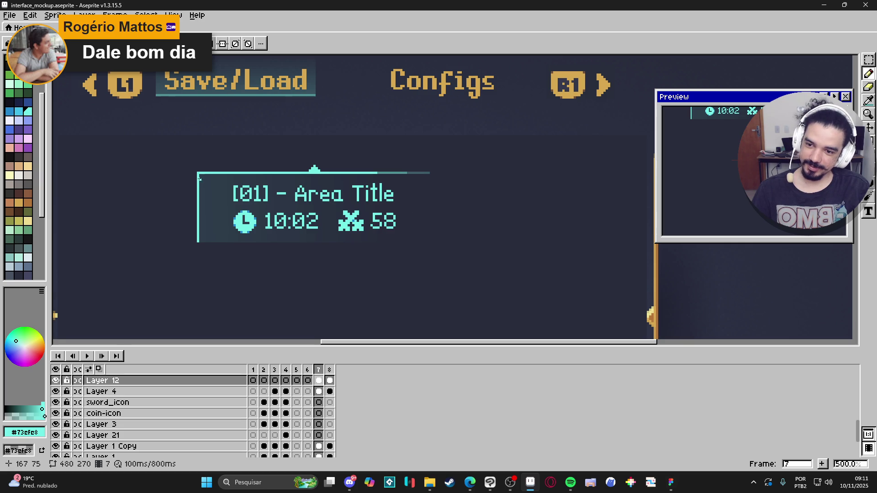
scroll(199, 179, up, 2)
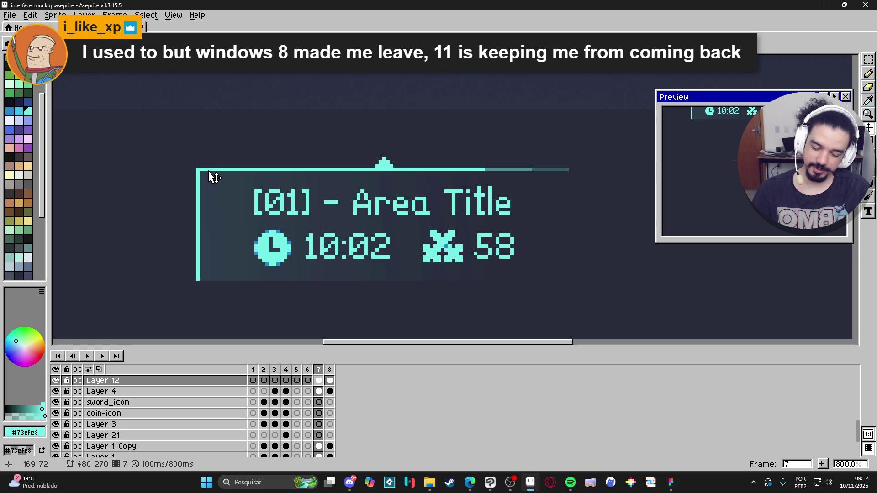
- Marquee the strip along the save slot's top edge and make it movable
key(m)
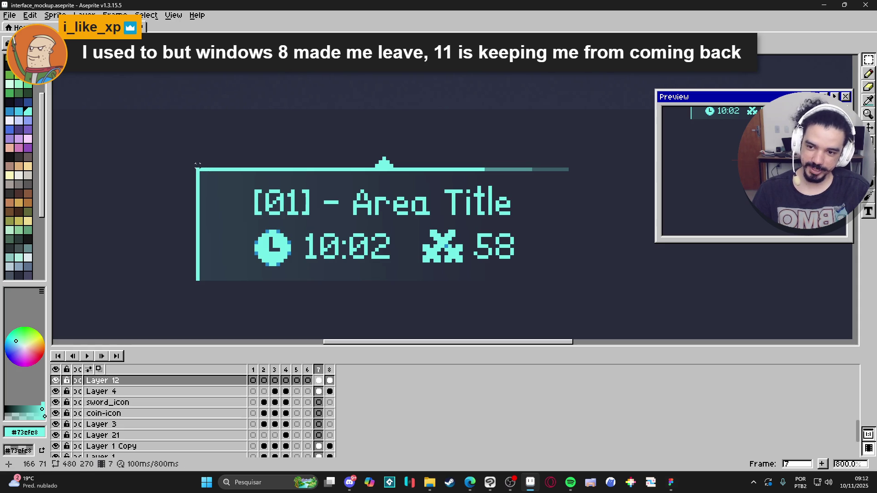
mouse_move(195, 165)
mouse_down()
mouse_move(601, 139)
mouse_move(581, 136)
mouse_up()
key(ctrl+d)
key(u)
drag(568, 165, 197, 133)
key(v)
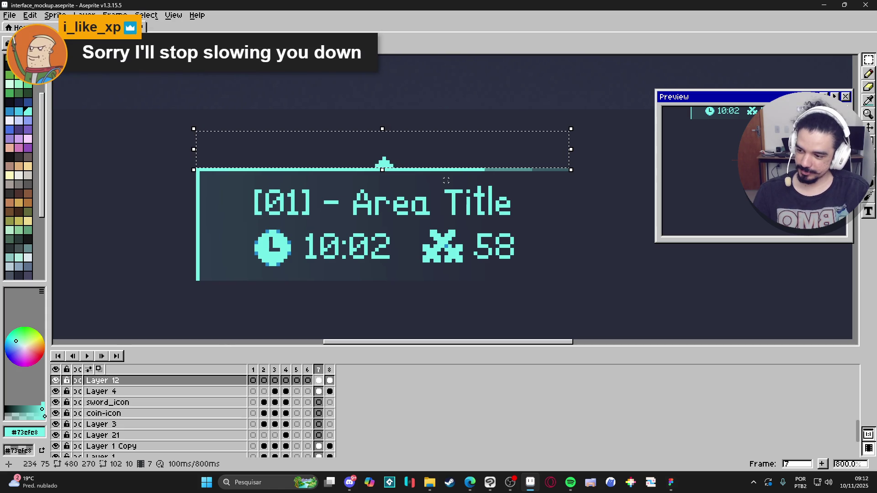
- Reselect the area along the slot's top edge, then deselect it with Ctrl+D
scroll(446, 181, down, 3)
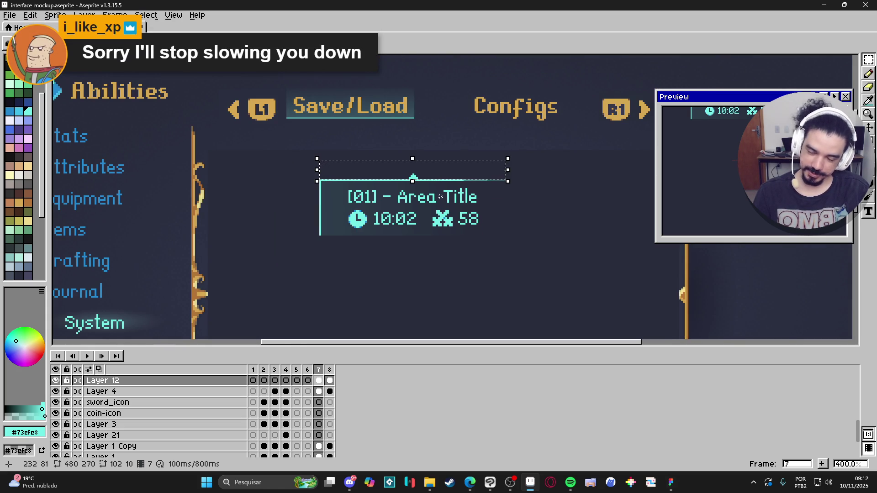
scroll(441, 196, down, 1)
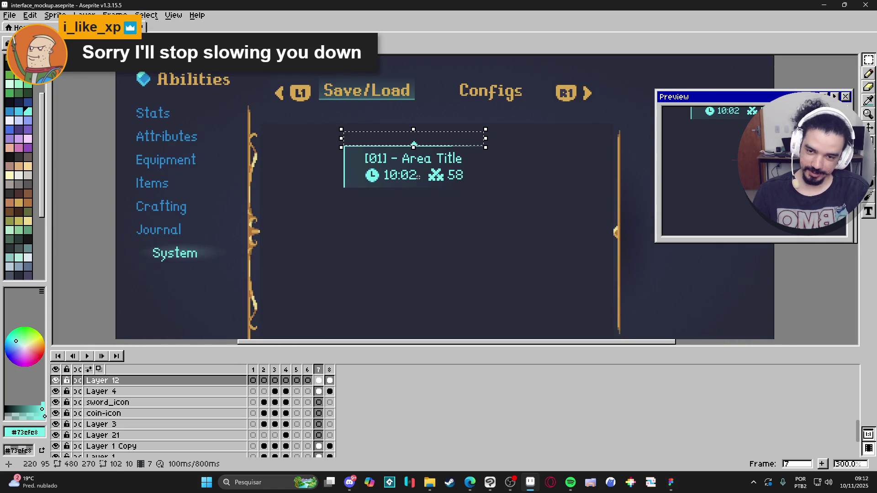
scroll(418, 176, up, 3)
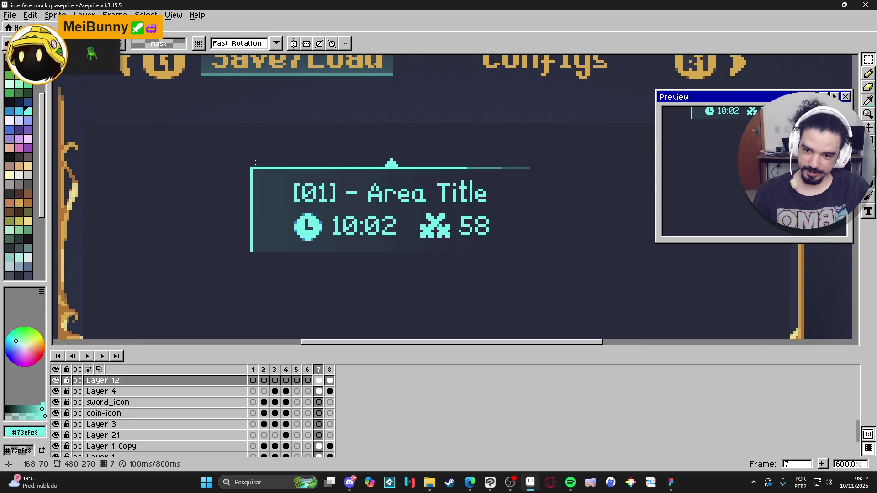
drag(246, 165, 566, 116)
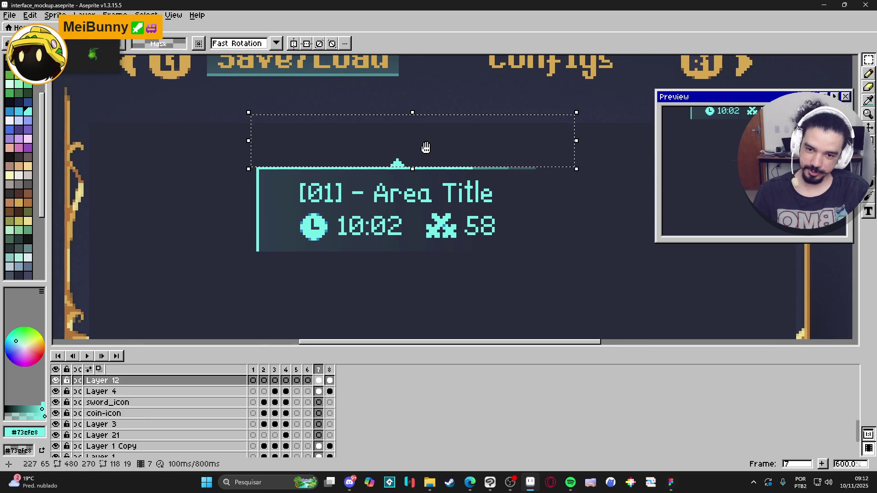
scroll(426, 147, left, 2)
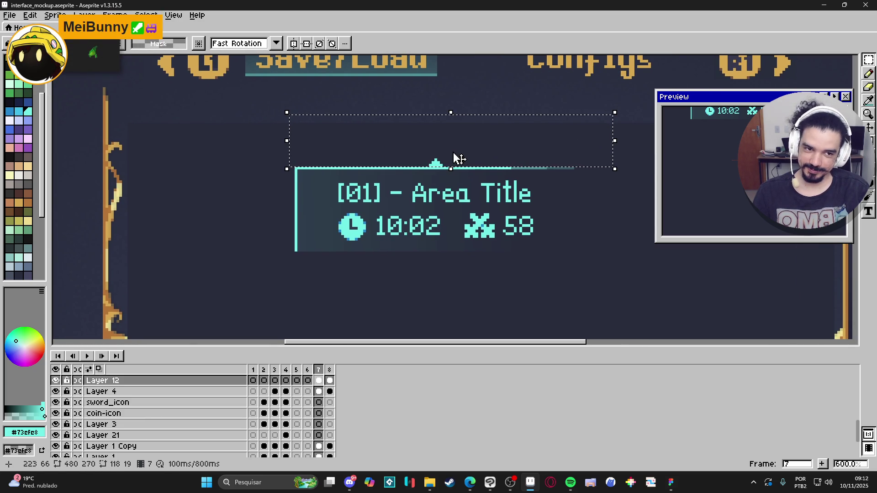
scroll(502, 174, up, 1)
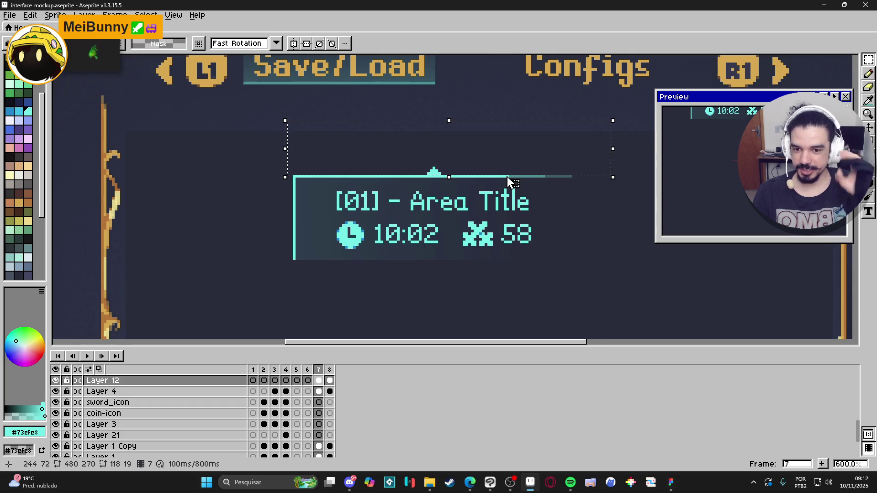
scroll(511, 182, down, 1)
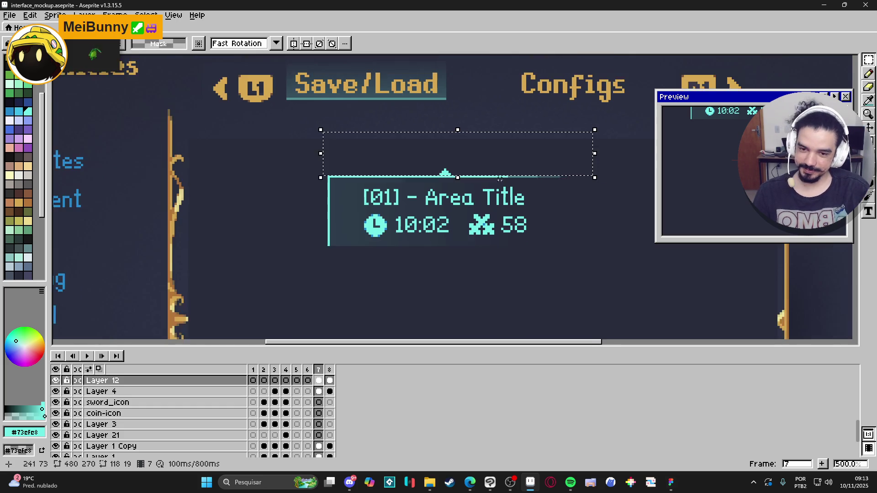
key(ctrl+d)
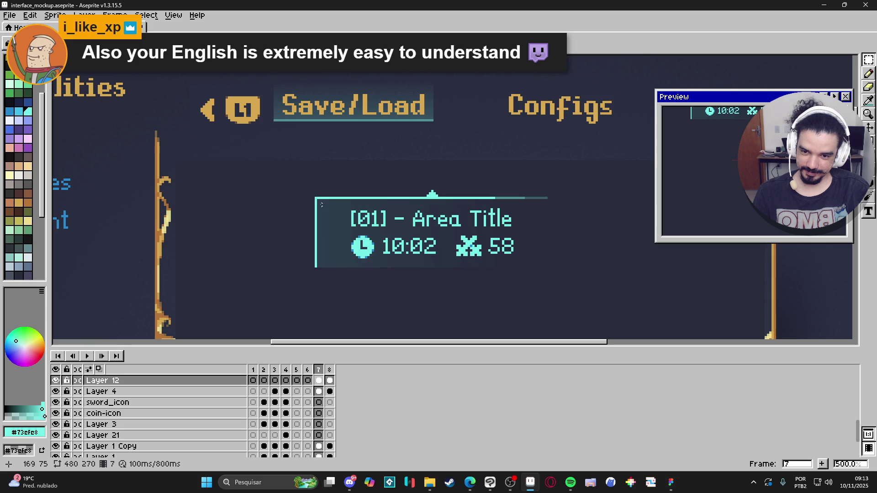
scroll(320, 205, down, 2)
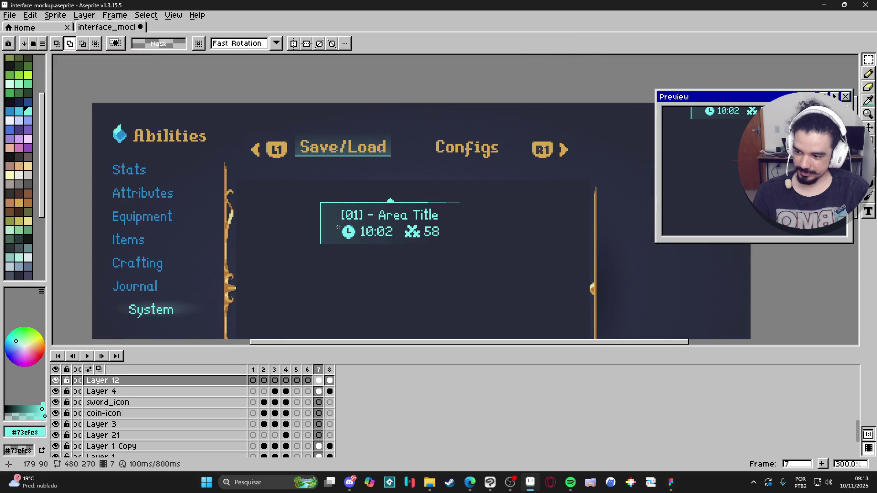
- On Layer 4, move the gradient panel below the title, nudged up two pixels
scroll(348, 229, down, 1)
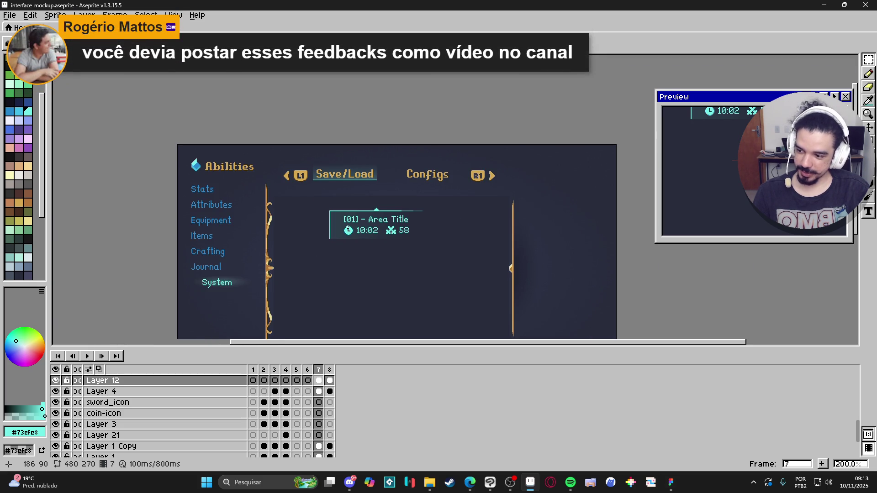
scroll(347, 227, down, 1)
scroll(374, 177, up, 3)
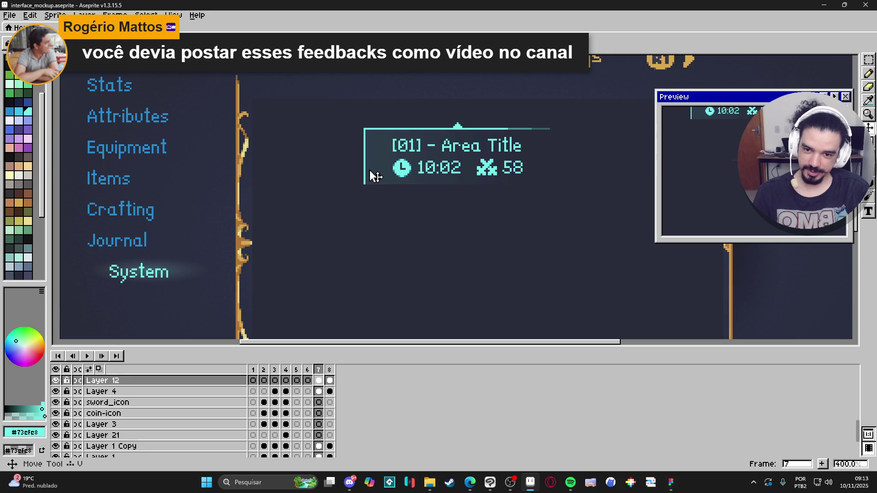
ctrl+click(372, 176)
scroll(354, 178, up, 2)
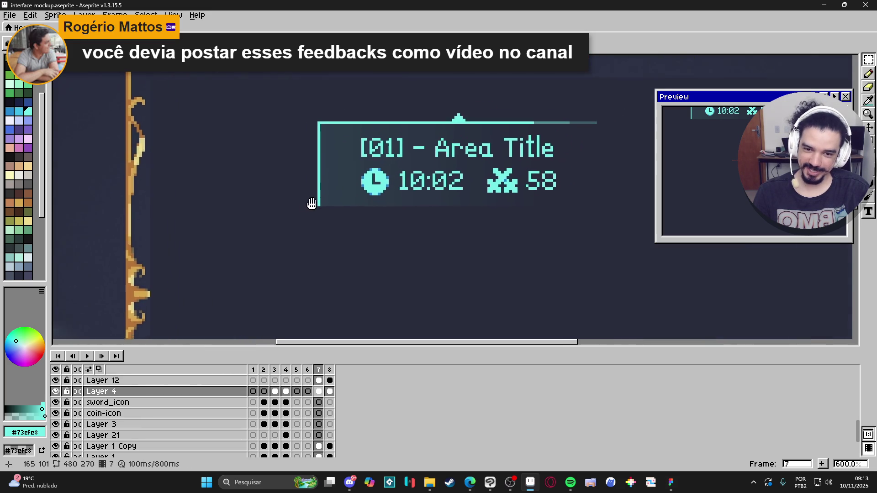
mouse_move(311, 203)
mouse_down()
mouse_move(262, 223)
mouse_move(579, 152)
mouse_move(218, 233)
mouse_up()
drag(262, 215, 274, 182)
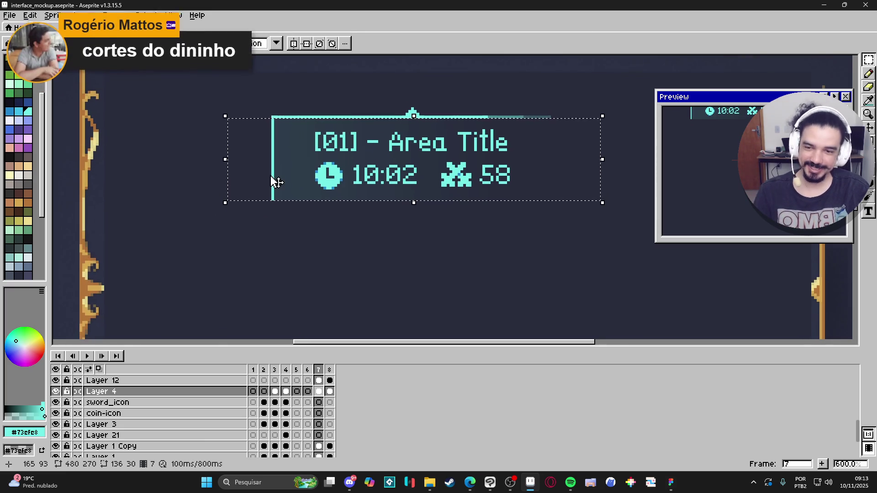
scroll(281, 176, down, 2)
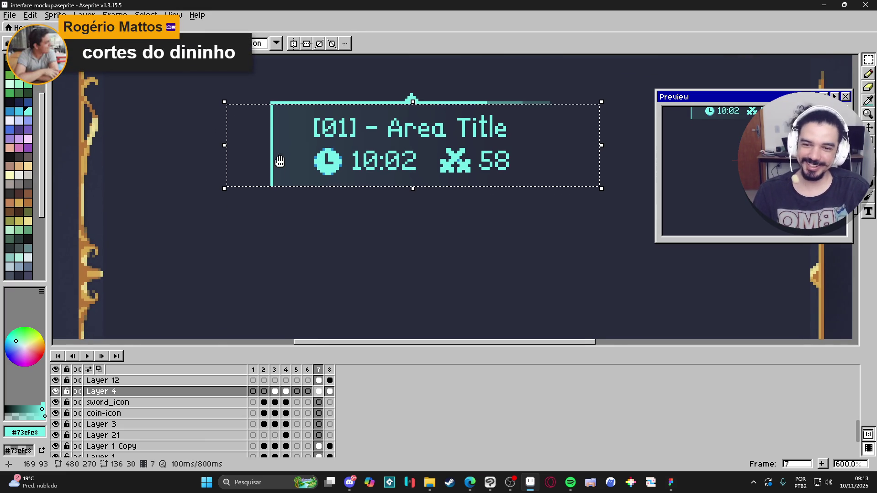
mouse_move(292, 122)
mouse_down()
mouse_move(294, 201)
mouse_move(305, 212)
mouse_up()
key(Up)
key(Up)
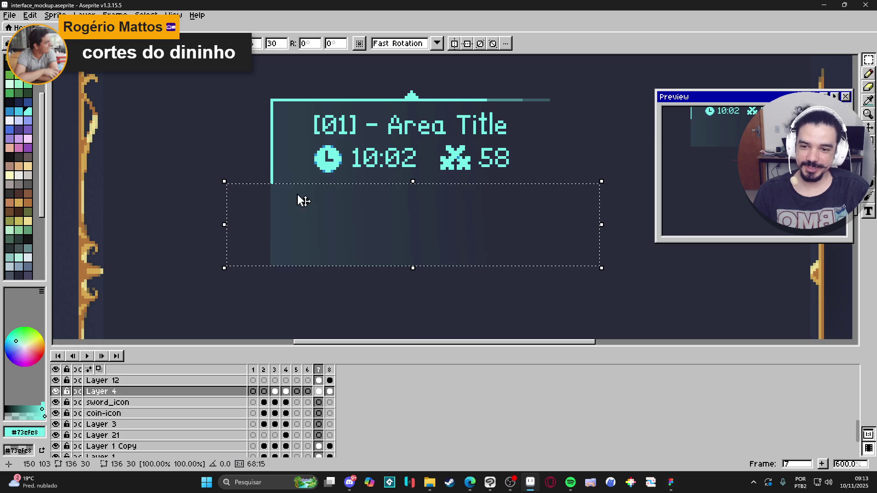
key(ctrl+d)
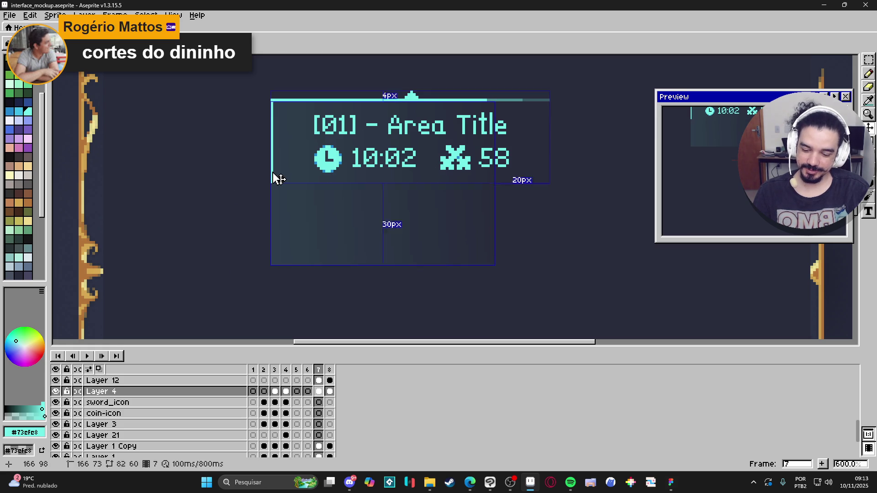
- On Layer 12, drag the left cyan accent bar down beside the panel, then select the title and stats text
ctrl+click(277, 178)
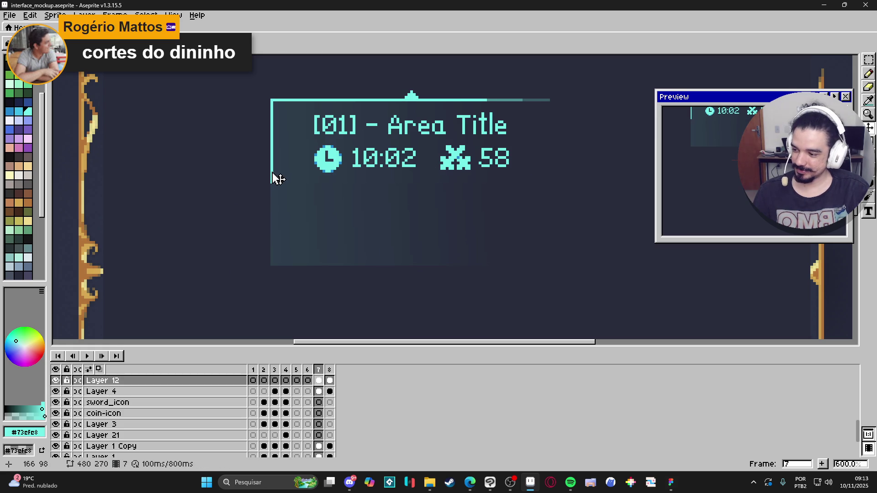
scroll(276, 178, up, 1)
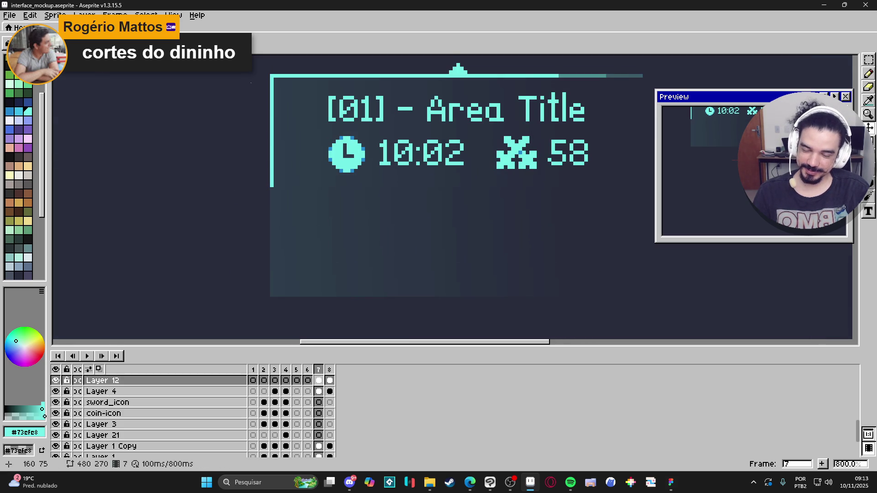
key(m)
drag(272, 76, 276, 231)
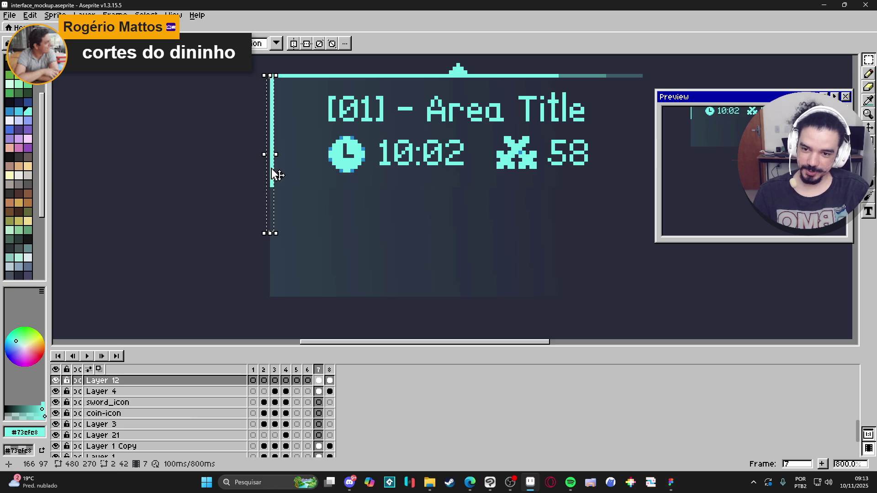
drag(274, 173, 273, 286)
scroll(282, 254, down, 2)
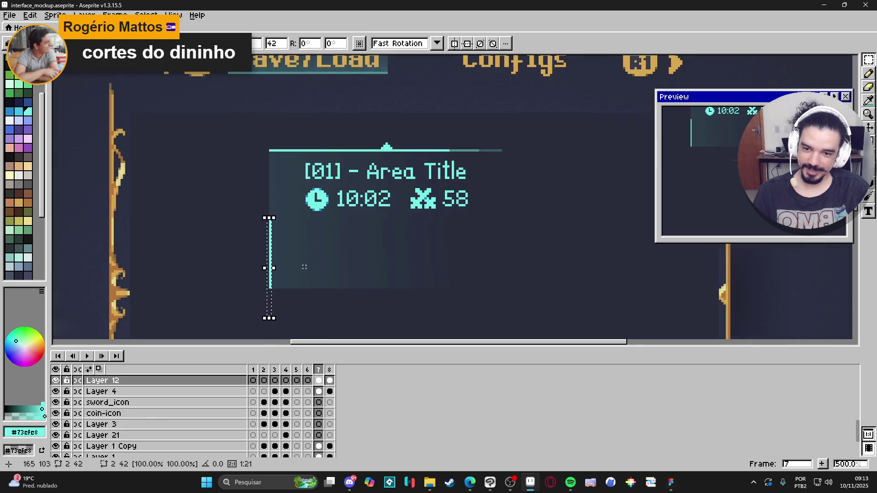
scroll(273, 237, down, 1)
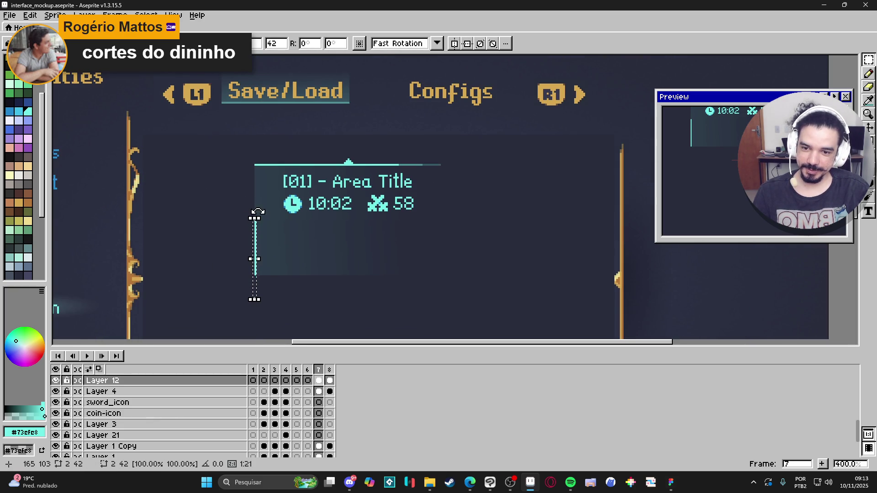
scroll(258, 211, up, 2)
mouse_move(252, 224)
mouse_down()
mouse_move(395, 205)
mouse_move(609, 142)
mouse_up()
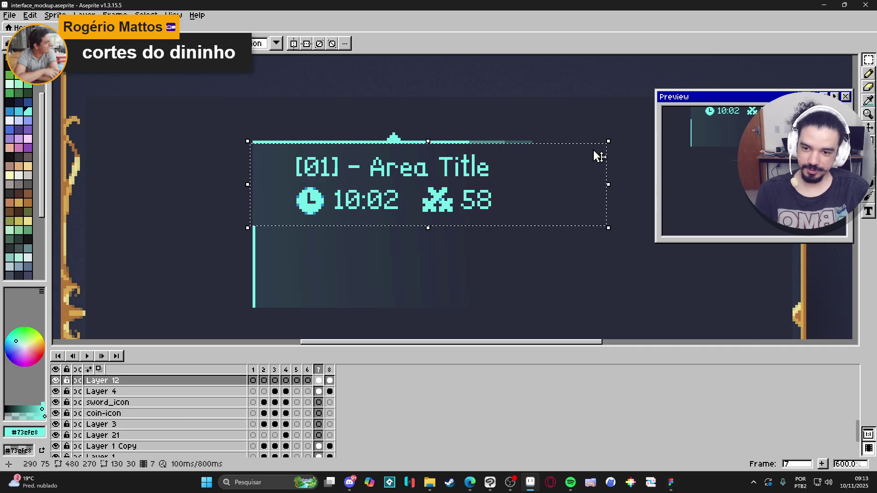
- Cut and paste the title text back into place, then switch to Layer 4
key(ctrl+x)
scroll(599, 156, down, 1)
key(ctrl+v)
scroll(348, 211, up, 1)
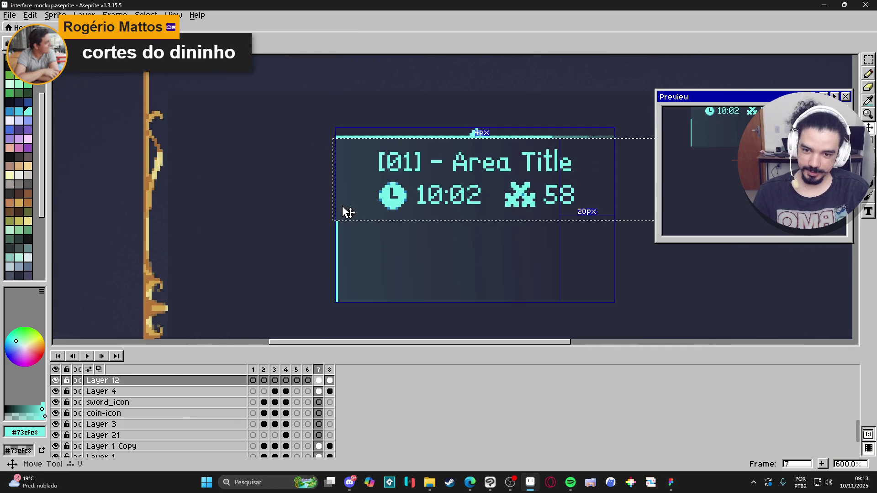
click(340, 219)
- Select the gradient panel and drag a copy about 60 px below the first slot
key(m)
drag(328, 220, 605, 148)
scroll(458, 177, down, 1)
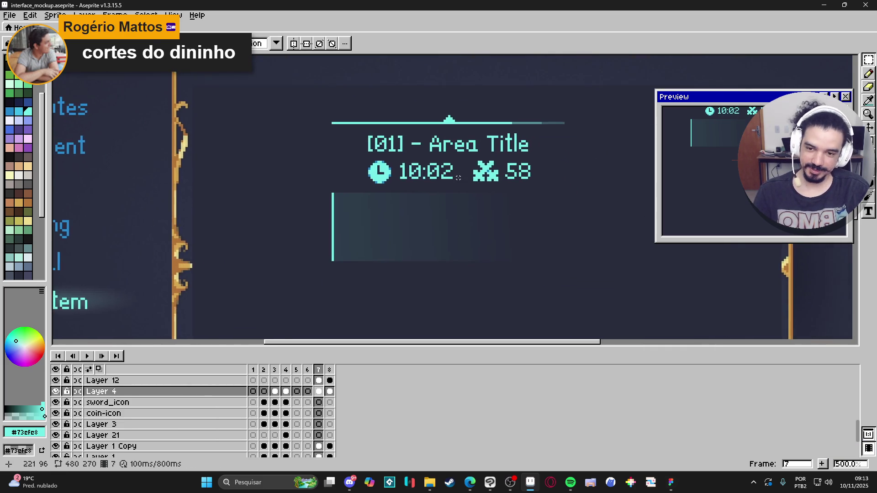
scroll(458, 178, down, 3)
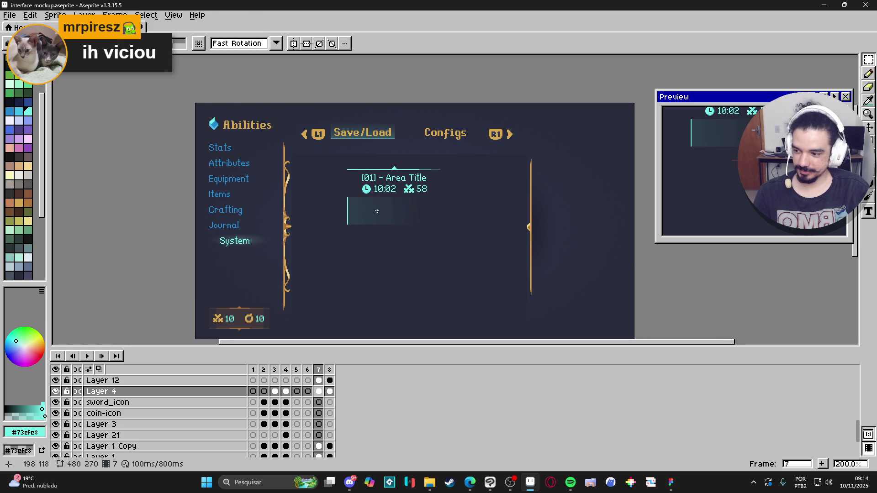
scroll(343, 172, up, 3)
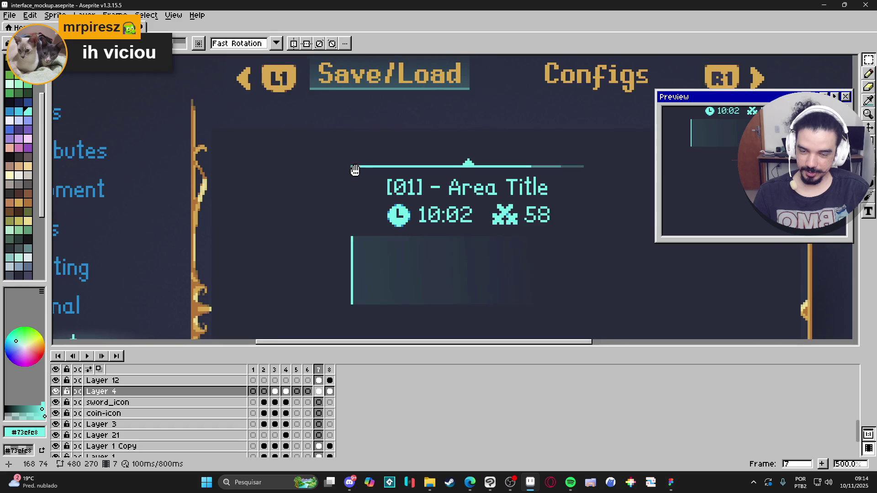
mouse_move(355, 170)
mouse_down()
mouse_move(303, 141)
mouse_move(393, 180)
mouse_move(533, 277)
mouse_up()
drag(426, 282, 415, 227)
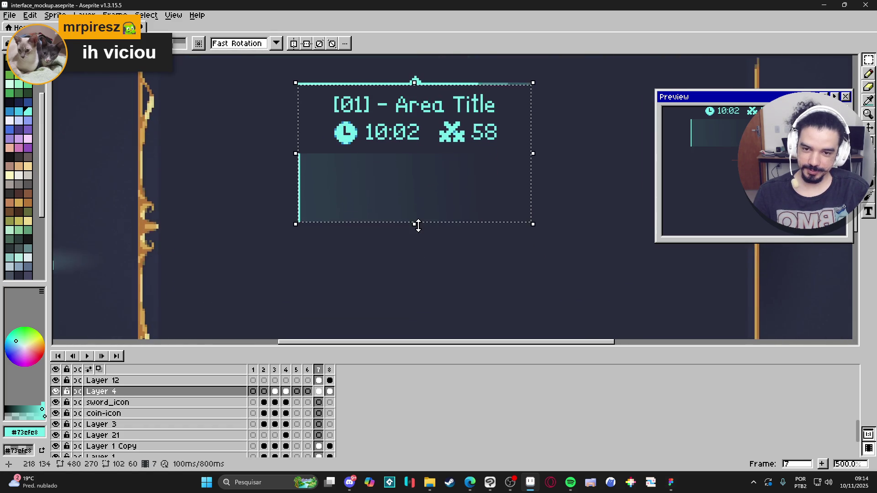
scroll(414, 229, down, 1)
click(379, 223)
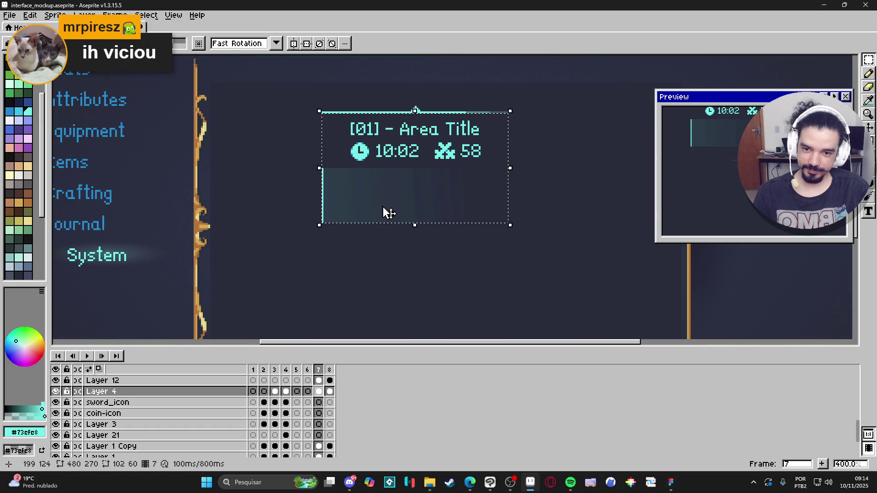
mouse_move(392, 181)
mouse_down()
mouse_move(402, 297)
mouse_move(398, 290)
mouse_up()
scroll(370, 264, up, 1)
scroll(370, 264, up, 1)
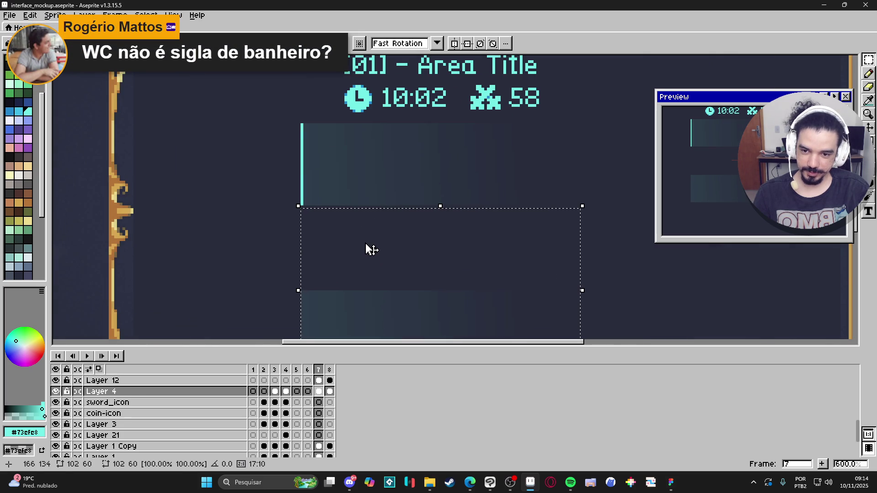